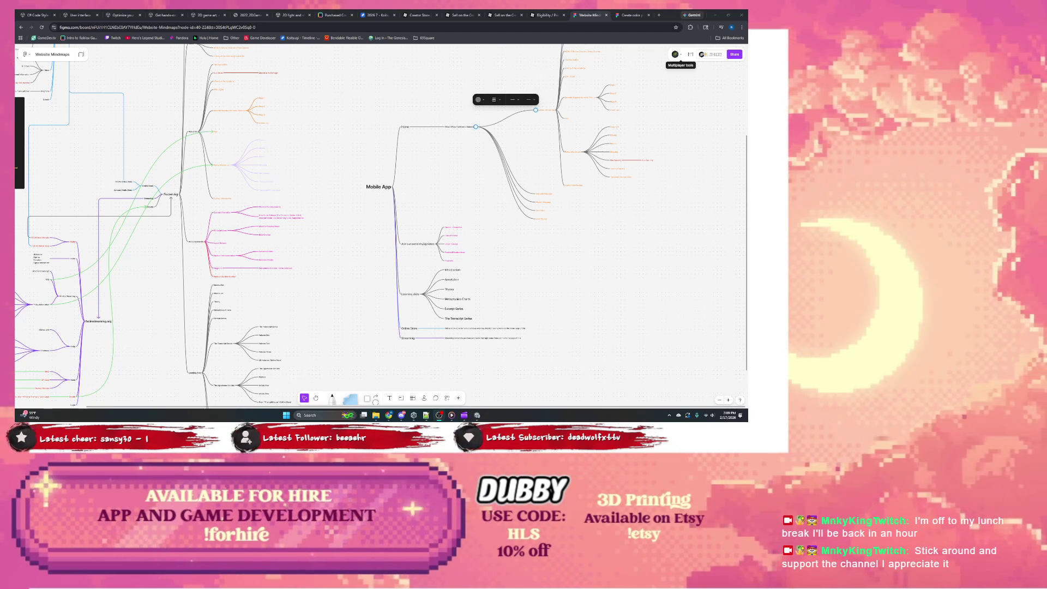
Switch from the Figma Website Mindmaps board to the Clipchamp video editor
{"action": "key", "text": "alt+Tab"}
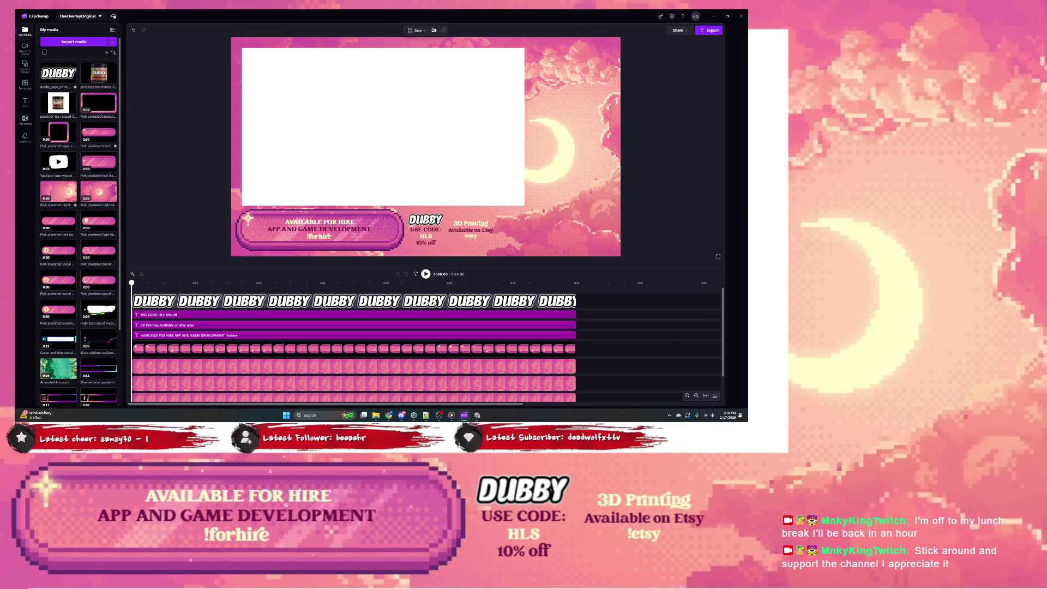
{"action": "left_click", "coordinate": [236, 103]}
{"action": "left_click", "coordinate": [272, 47]}
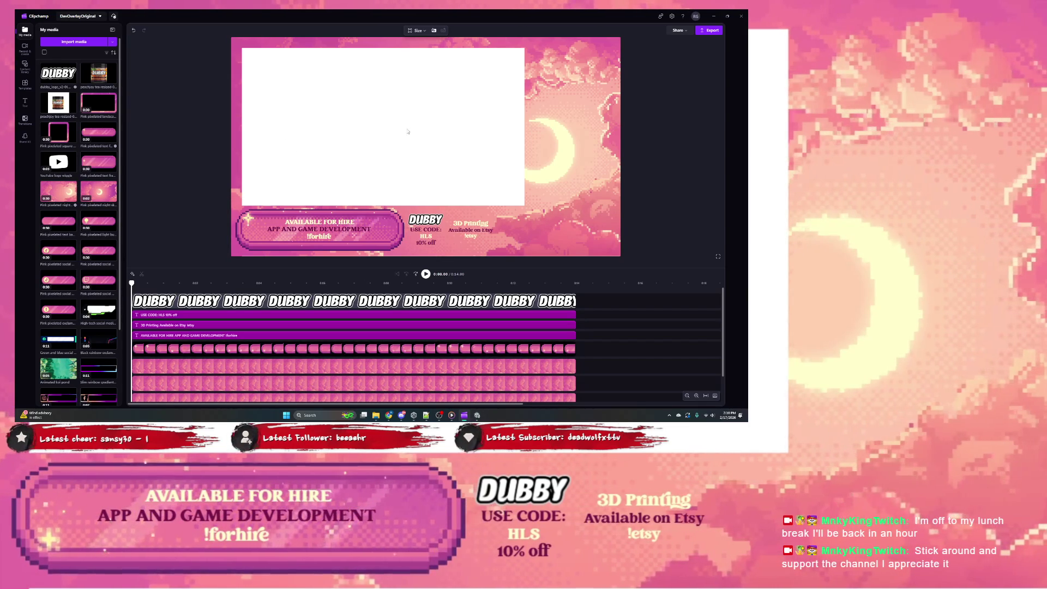
{"action": "left_click", "coordinate": [673, 16]}
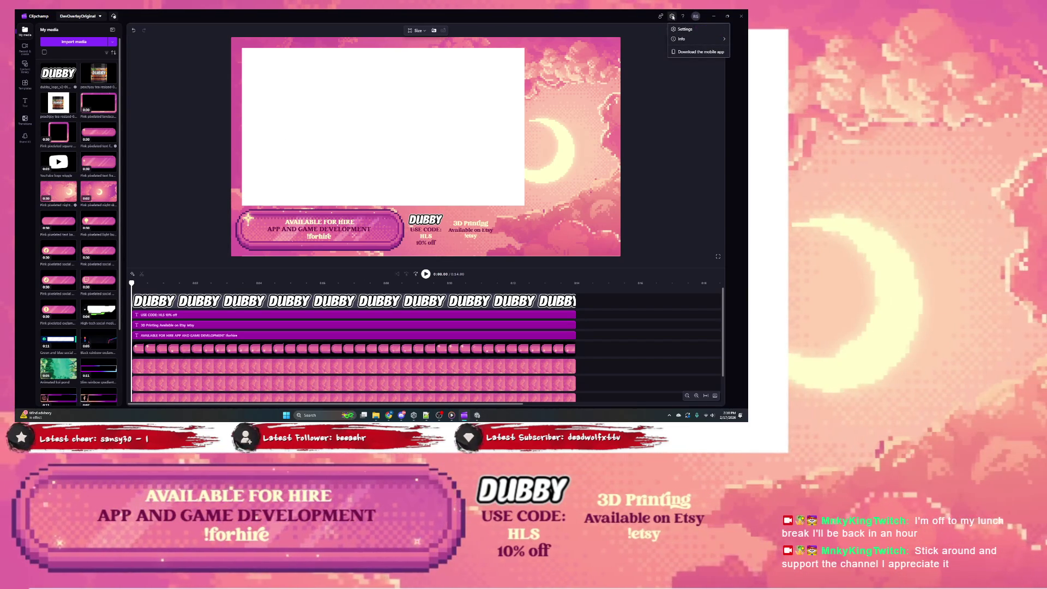
{"action": "left_click", "coordinate": [677, 30]}
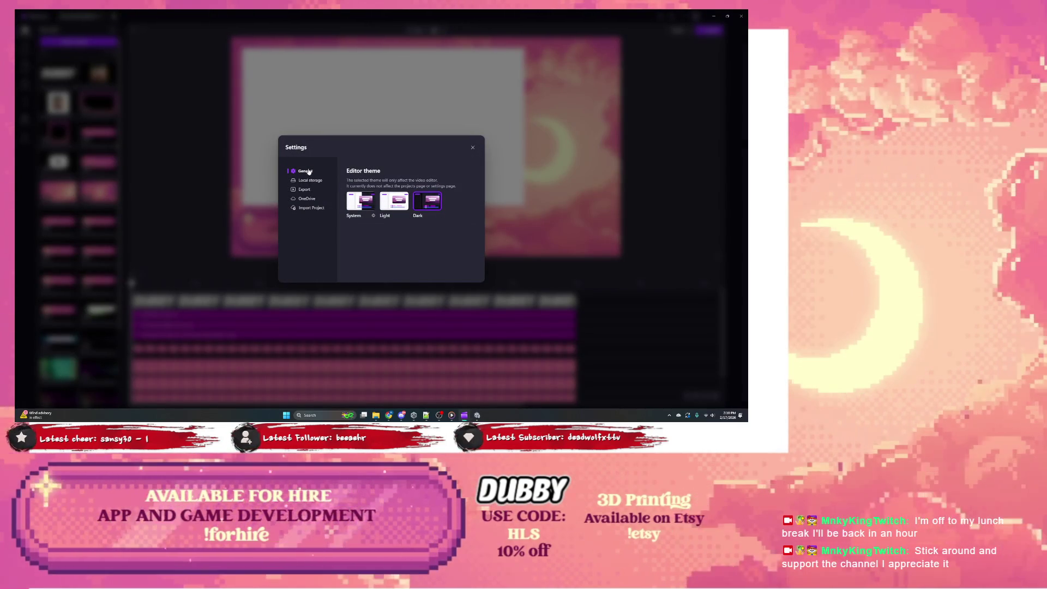
{"action": "left_click", "coordinate": [471, 147]}
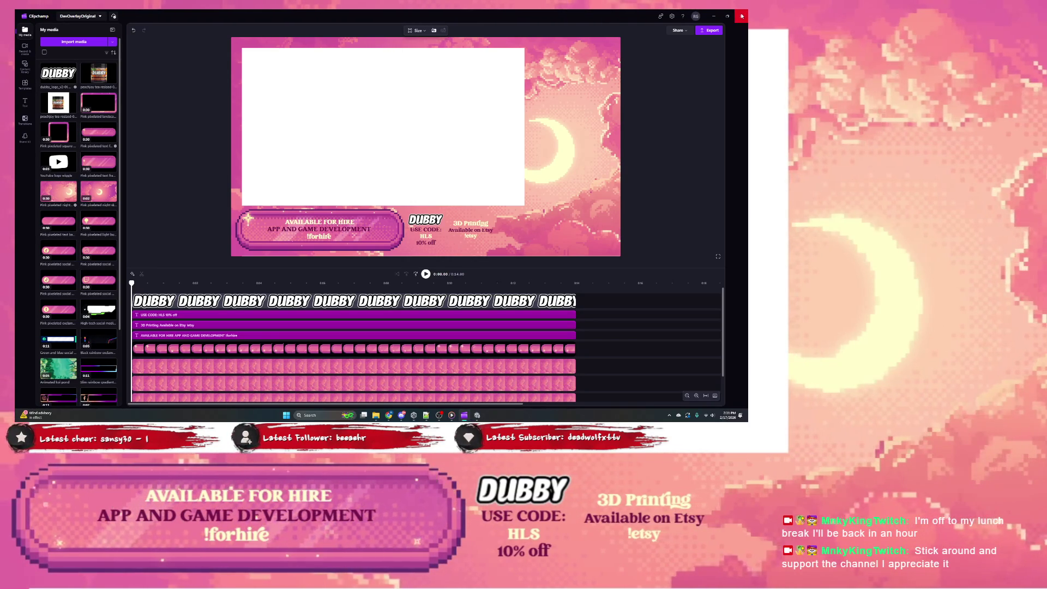
{"action": "left_click", "coordinate": [584, 131]}
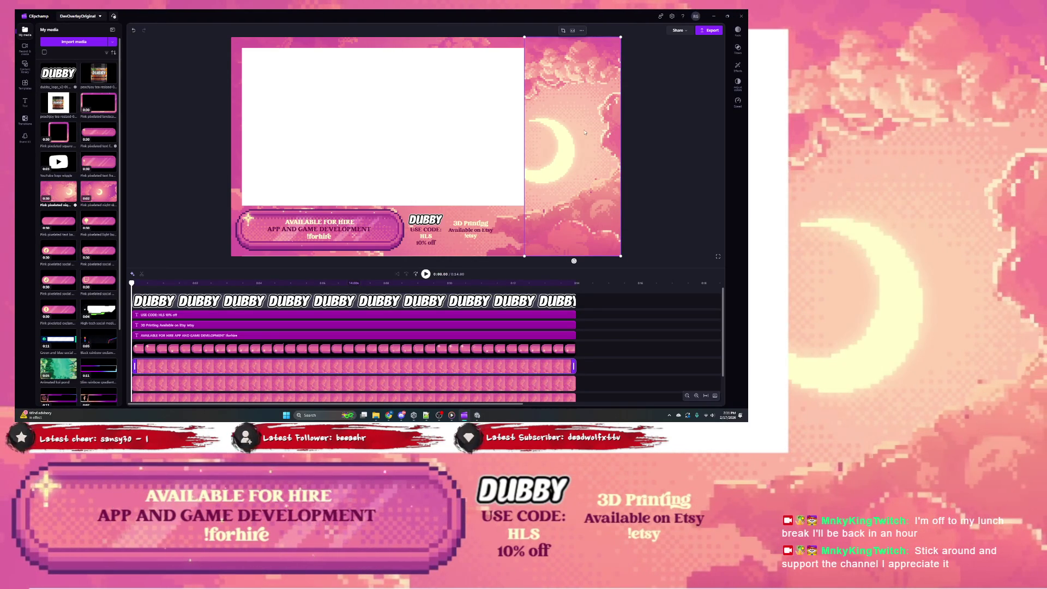
{"action": "left_click", "coordinate": [426, 60]}
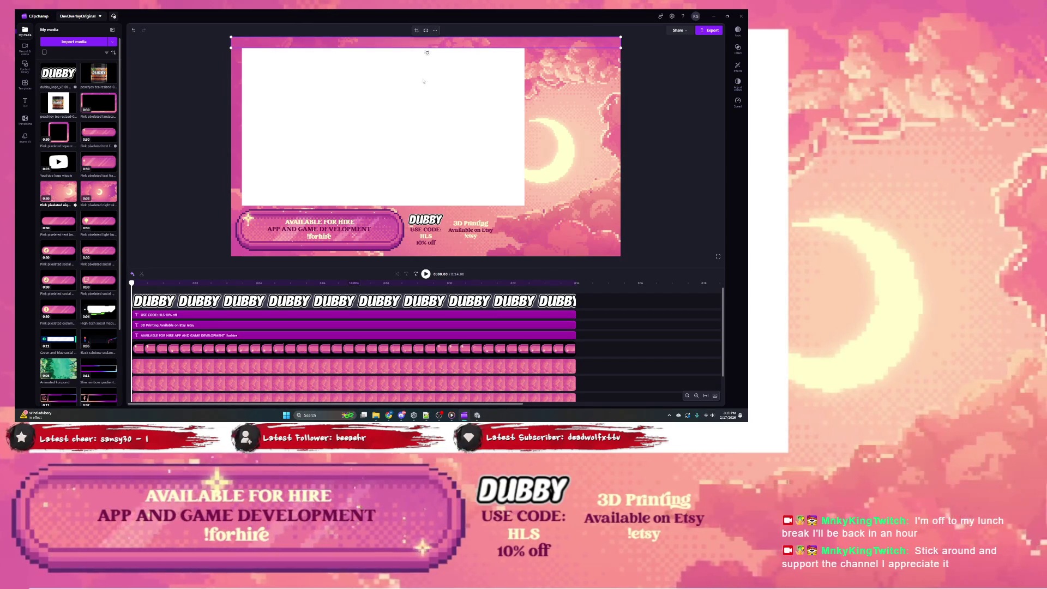
{"action": "left_click", "coordinate": [559, 173]}
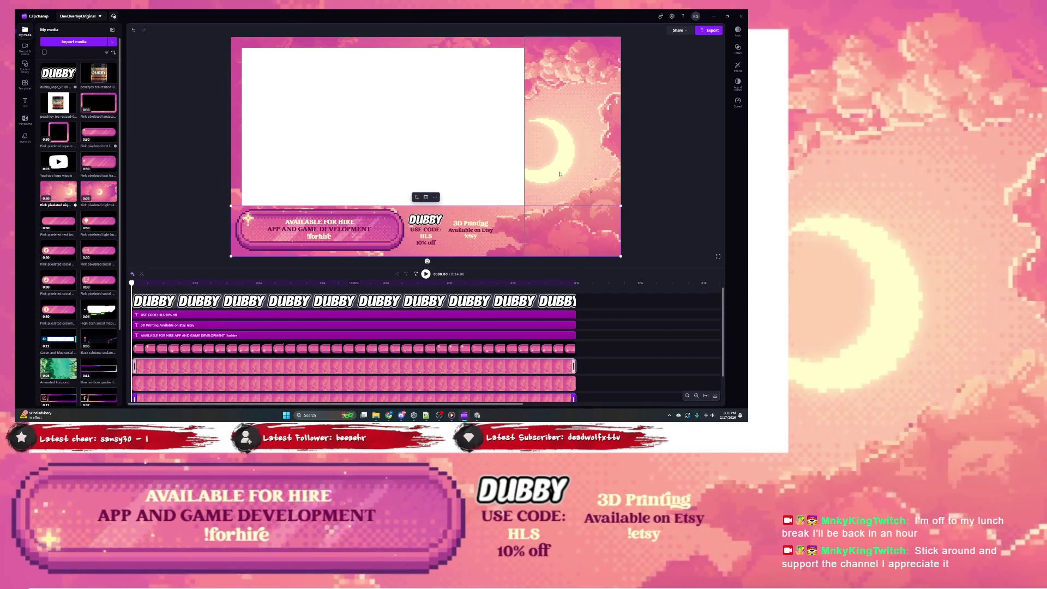
{"action": "left_click", "coordinate": [235, 149]}
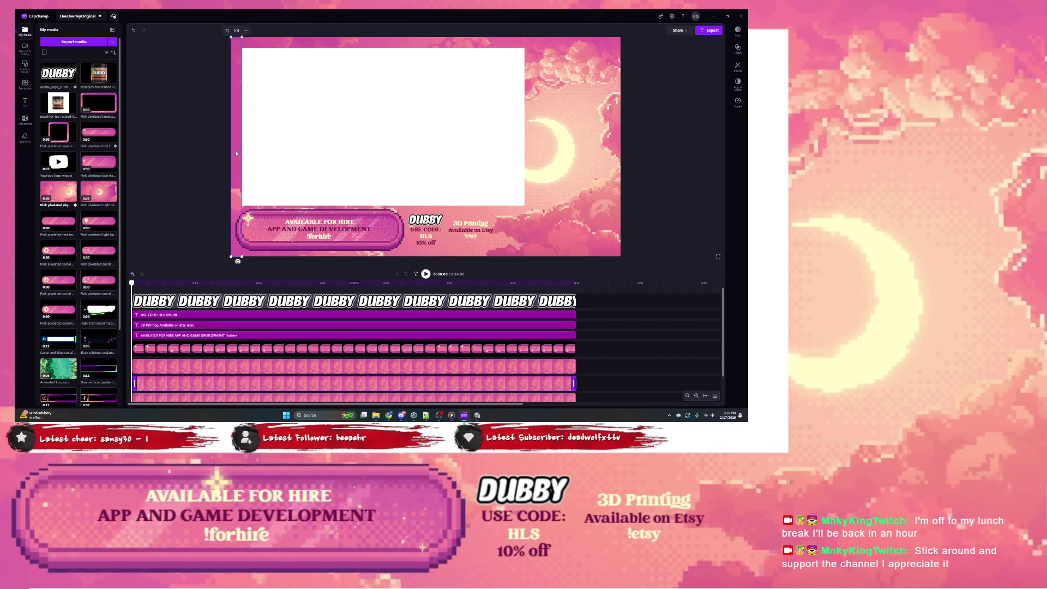
{"action": "left_click", "coordinate": [282, 44]}
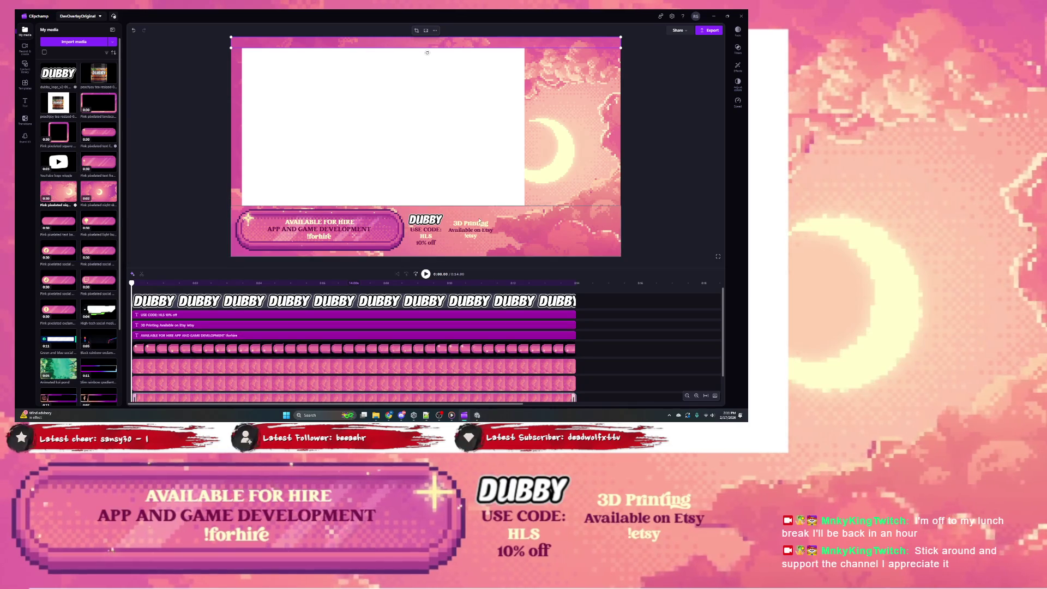
{"action": "left_click", "coordinate": [501, 227]}
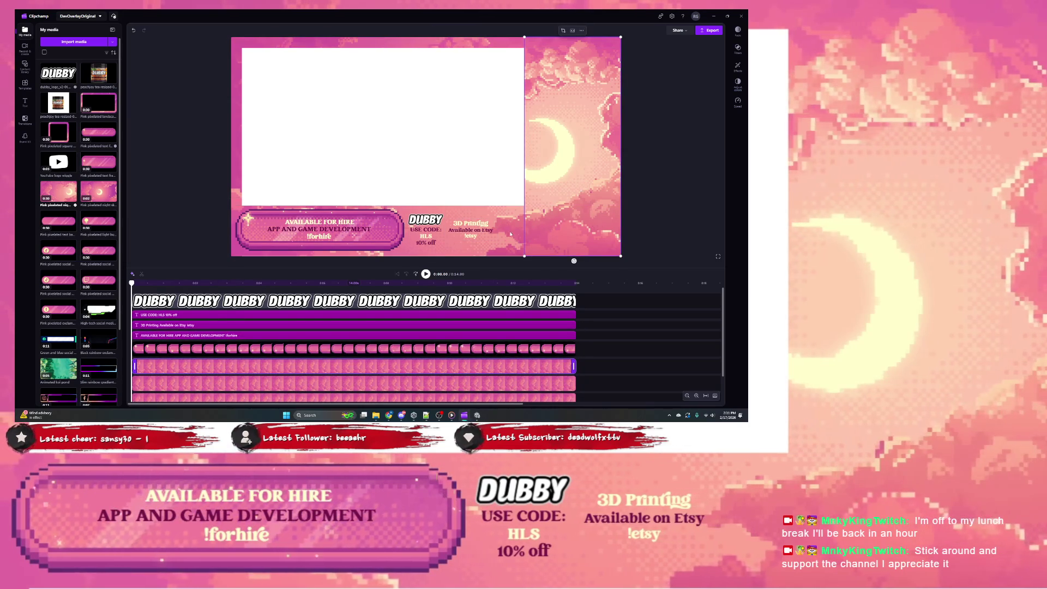
{"action": "left_click", "coordinate": [505, 235]}
{"action": "left_click", "coordinate": [542, 197]}
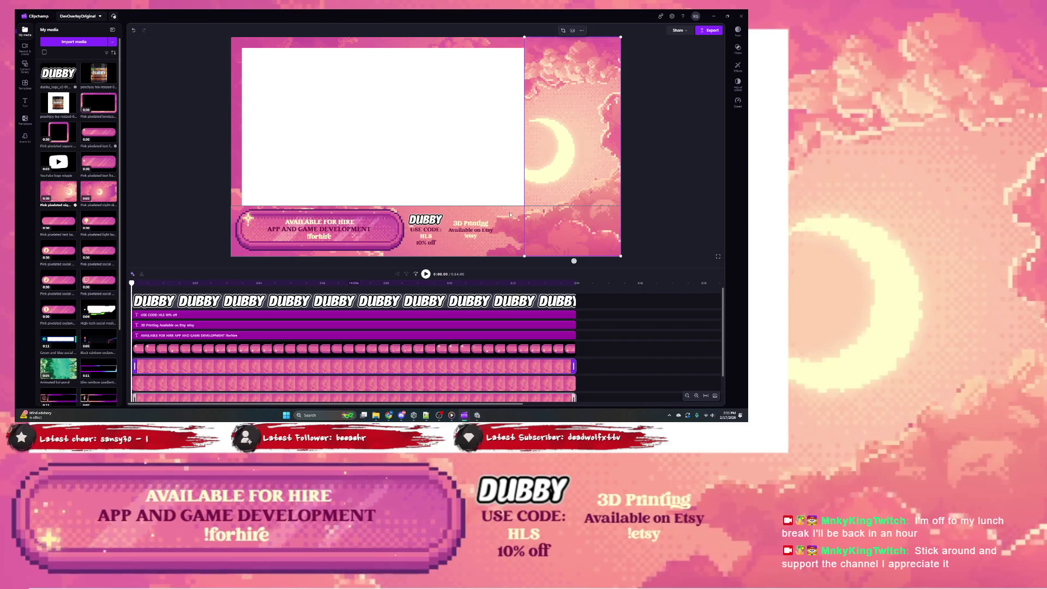
{"action": "left_click", "coordinate": [608, 215]}
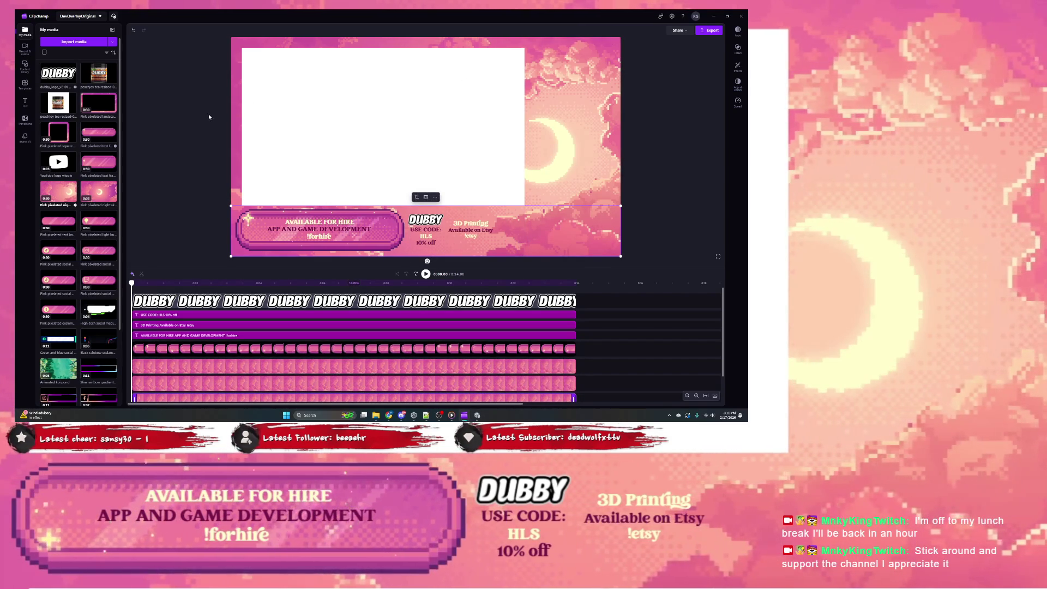
{"action": "left_click", "coordinate": [231, 116]}
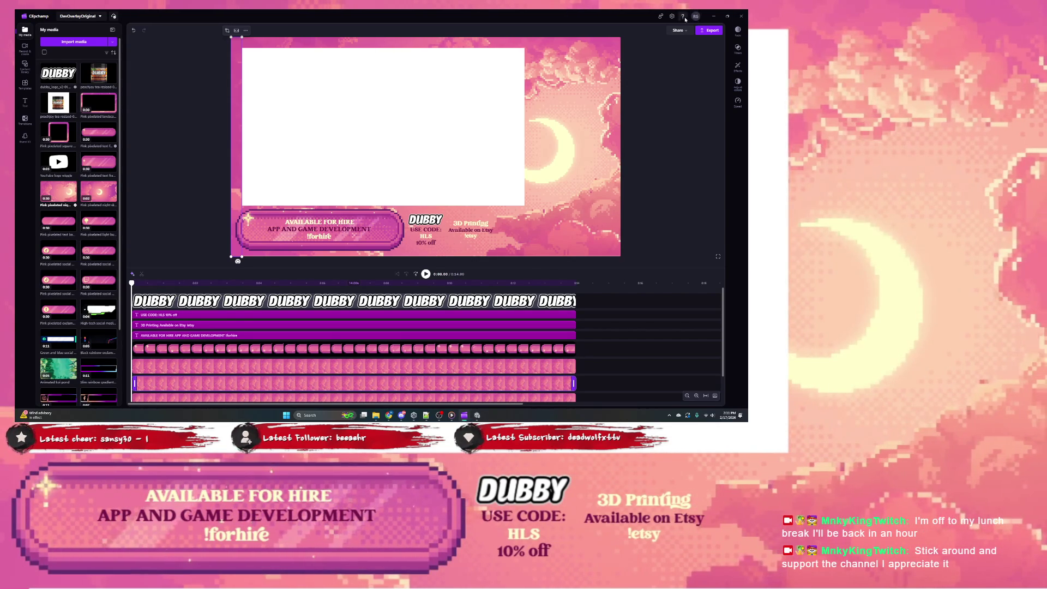
{"action": "left_click", "coordinate": [659, 18]}
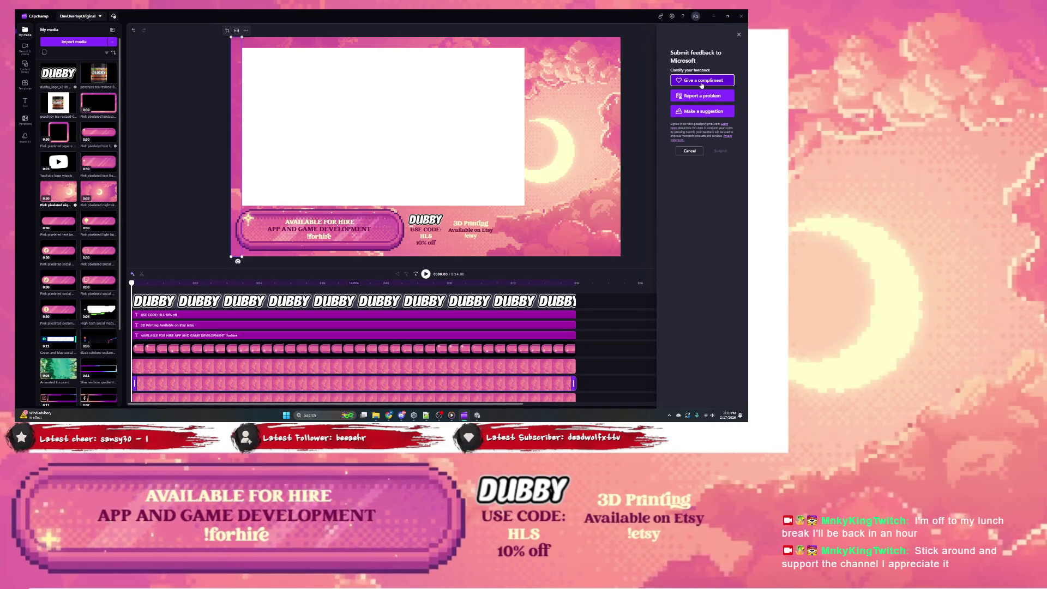
Write feedback asking to save videos with alpha/transparency to generate your own overlay
{"action": "left_click", "coordinate": [700, 81]}
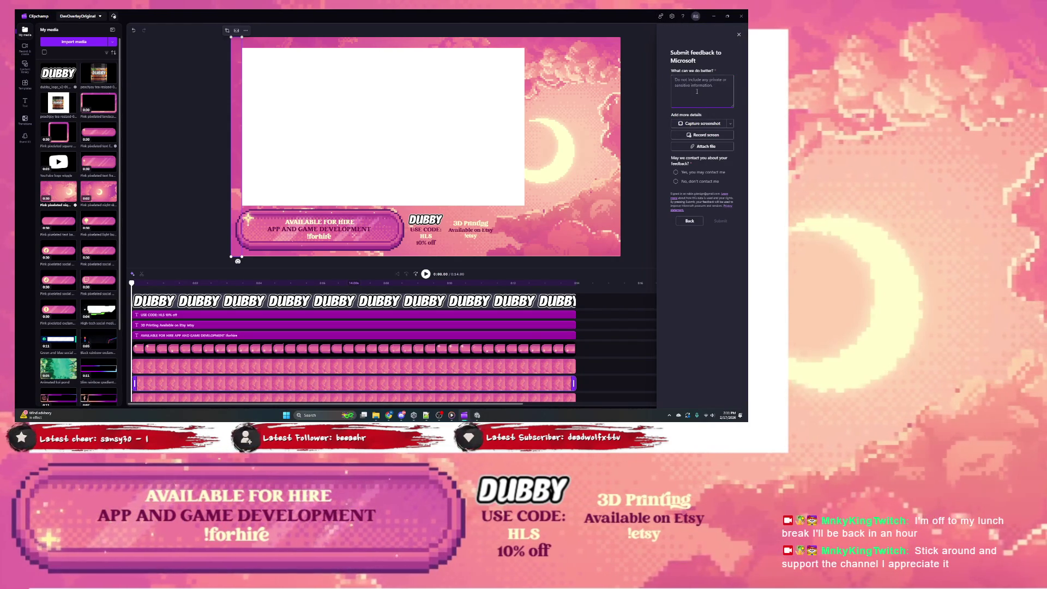
{"action": "type", "text": "It would be great"}
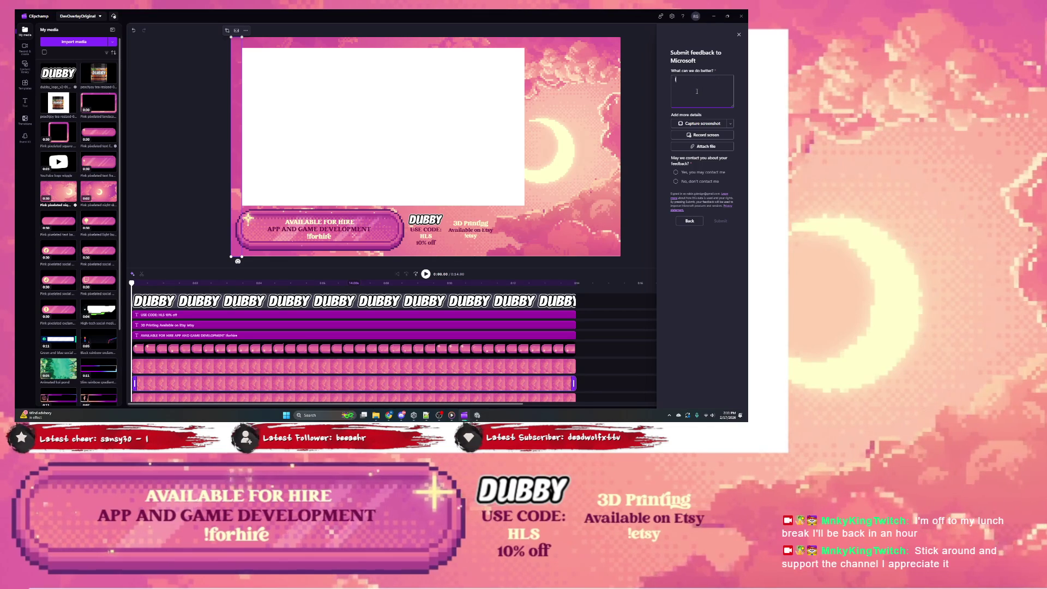
{"action": "type", "text": " to be able to save"}
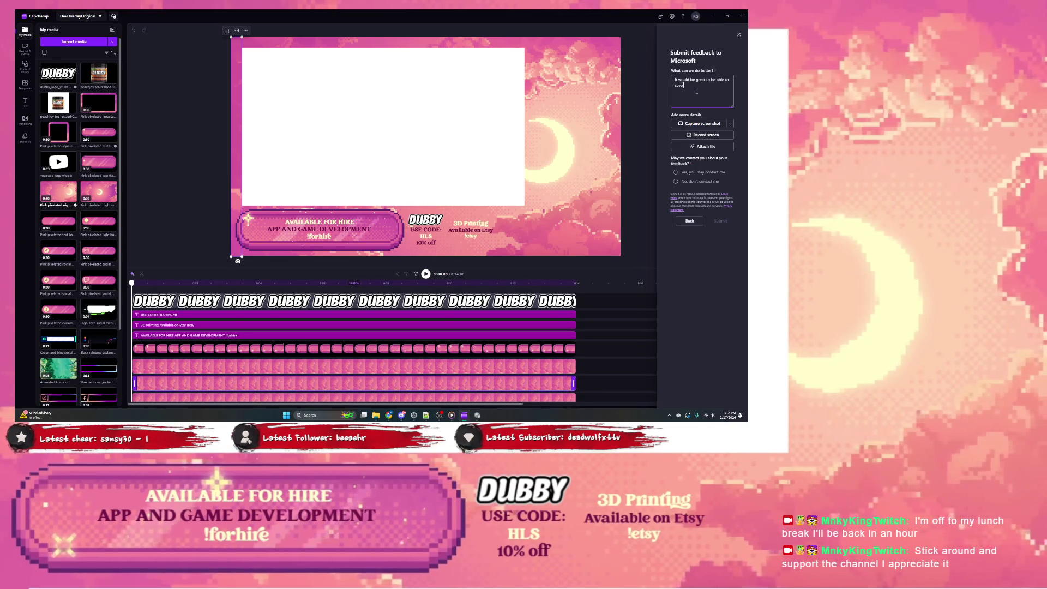
{"action": "type", "text": " videos w"}
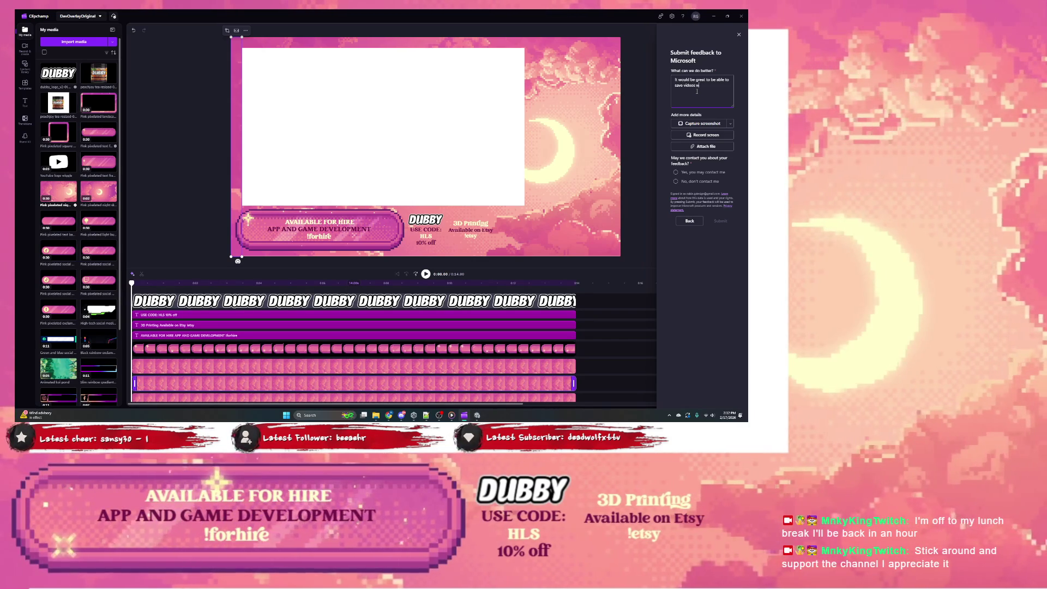
{"action": "type", "text": "ith alpha"}
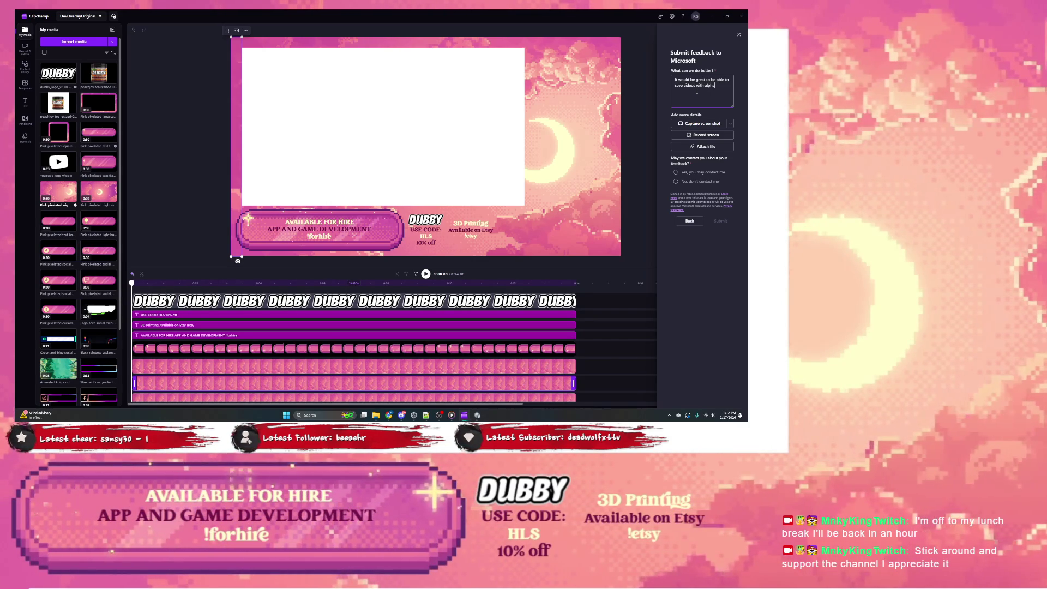
{"action": "type", "text": "/transparency"}
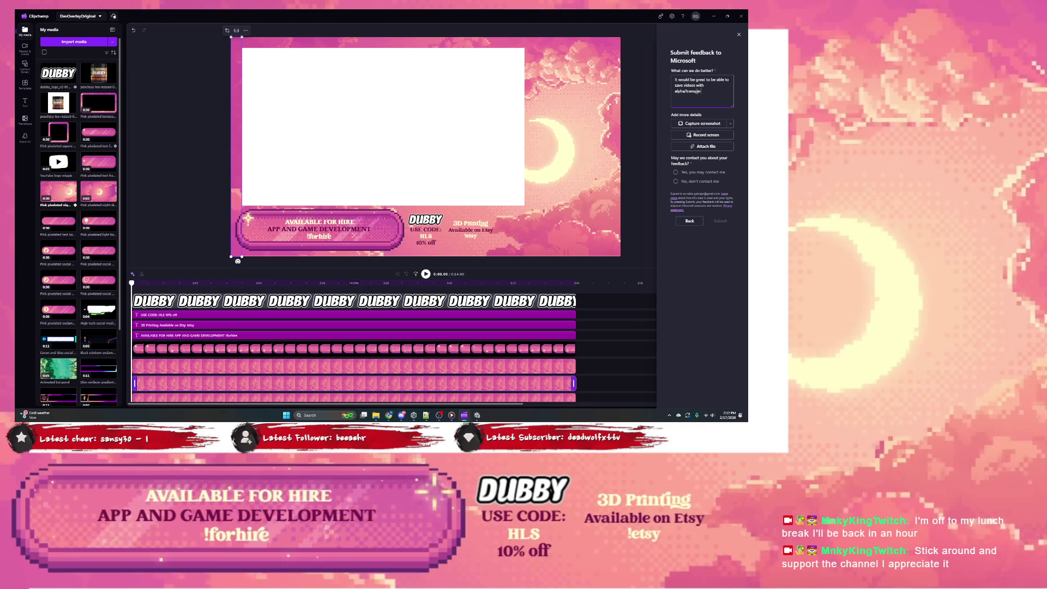
{"action": "key", "text": "BackSpace"}
{"action": "key", "text": "BackSpace"}
{"action": "key", "text": "BackSpace"}
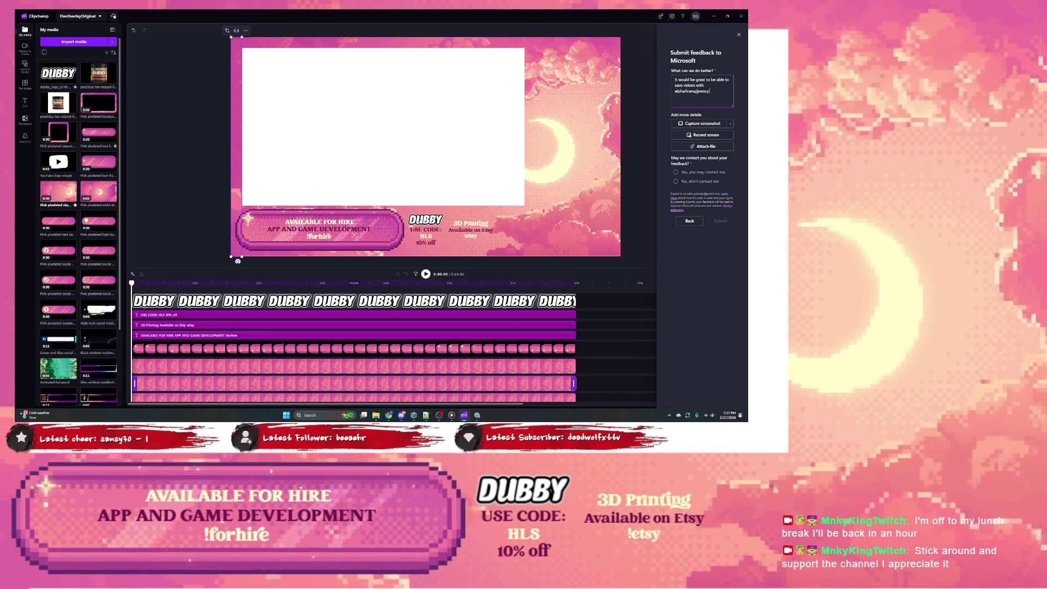
{"action": "type", "text": " so I can gene"}
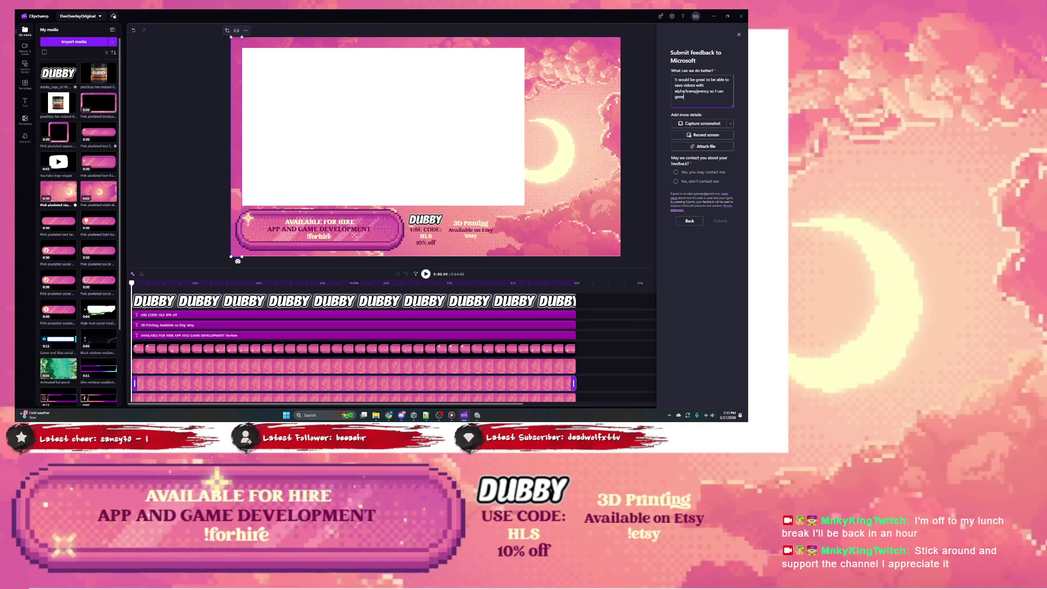
{"action": "type", "text": "rate  own"}
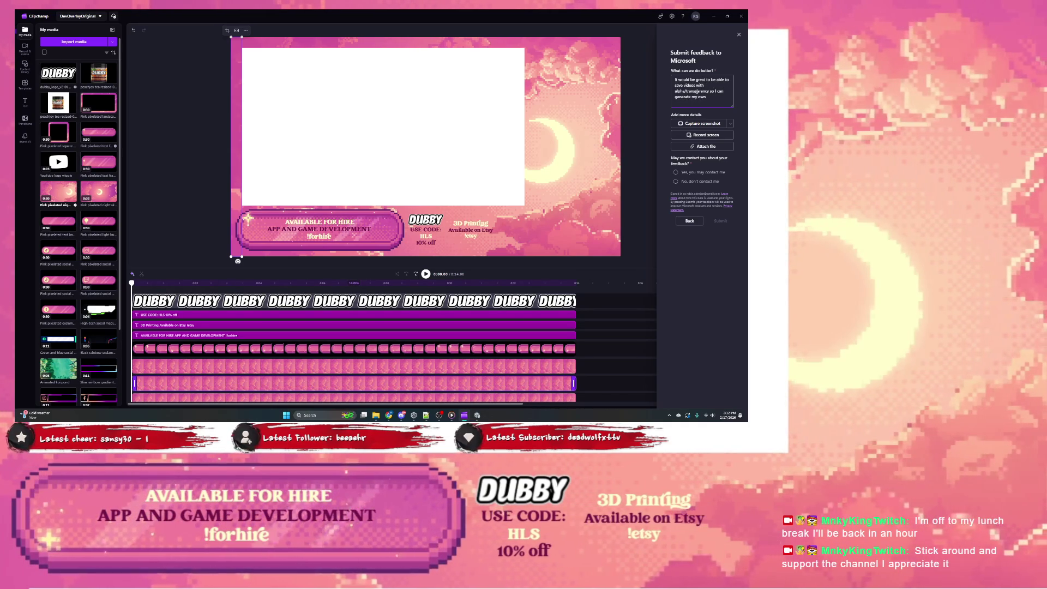
{"action": "type", "text": " your"}
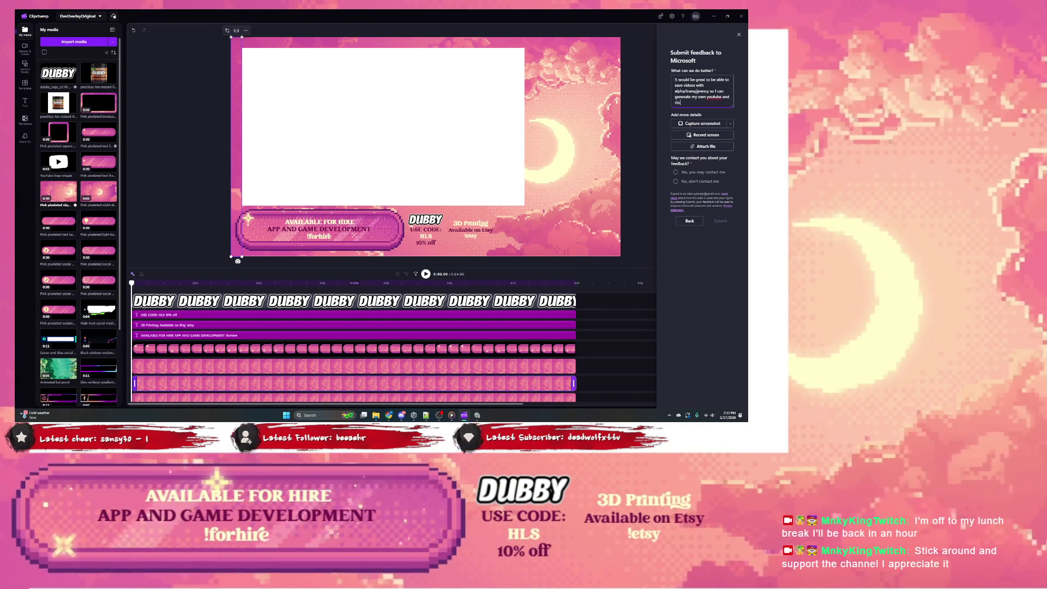
{"action": "type", "text": "tch"}
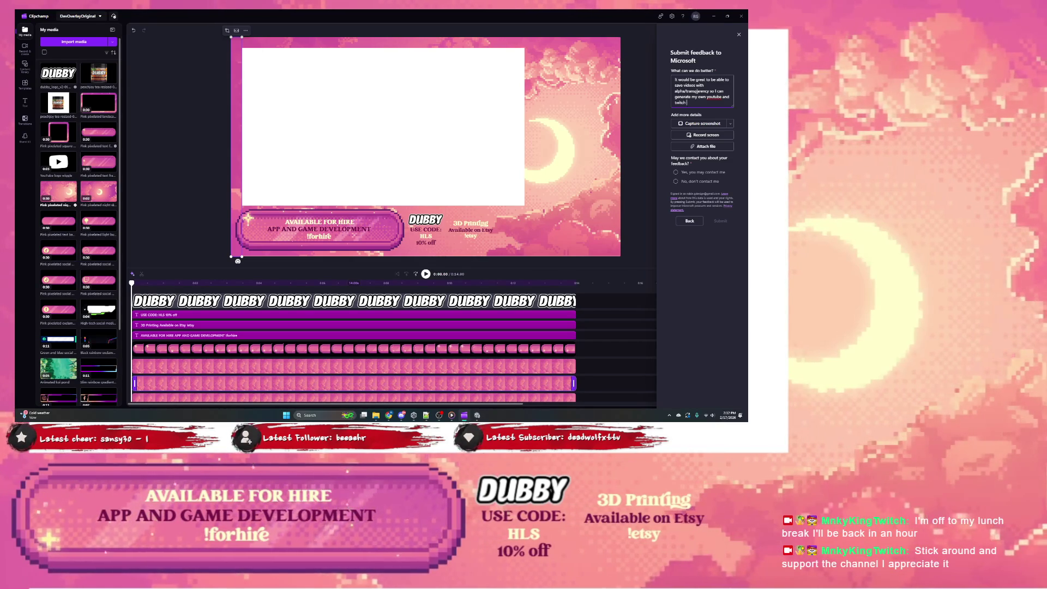
{"action": "type", "text": "lays."}
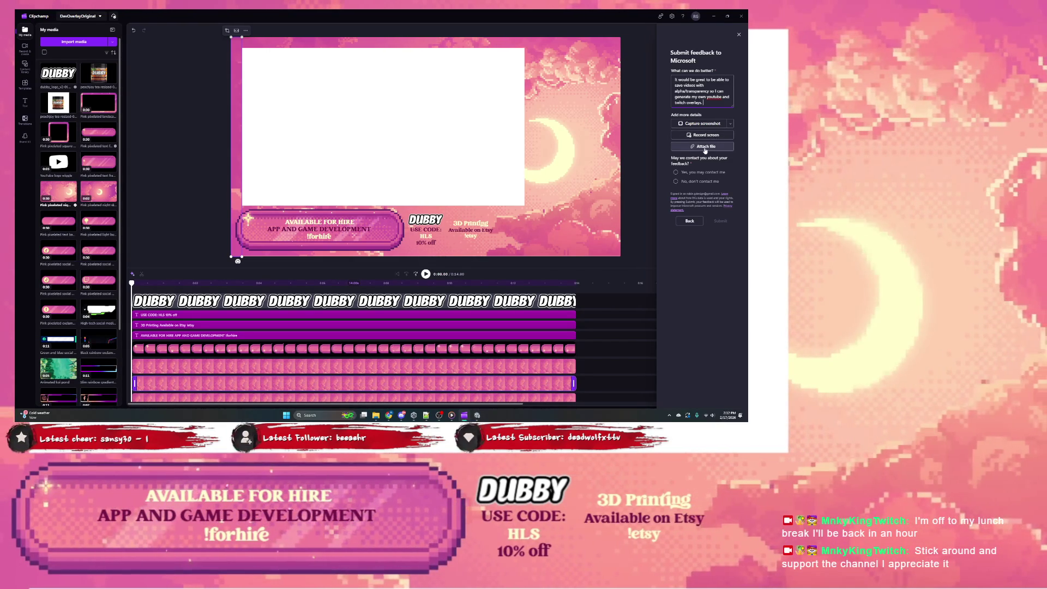
Agree to be contacted, submit the feedback, dismiss the thank-you and close Clipchamp
{"action": "left_click", "coordinate": [695, 173]}
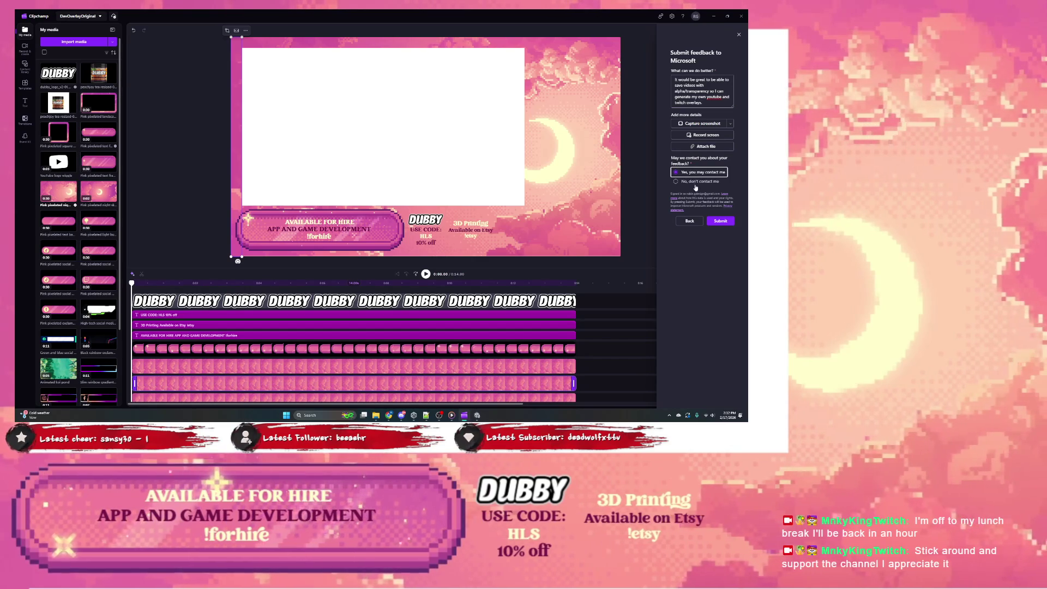
{"action": "left_click", "coordinate": [720, 221]}
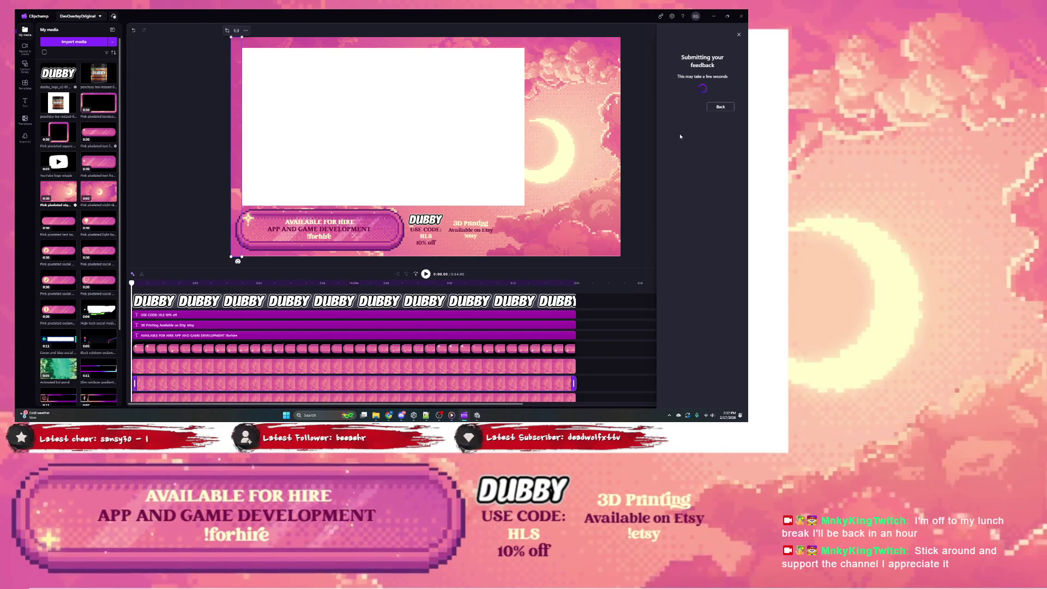
{"action": "left_click", "coordinate": [710, 76]}
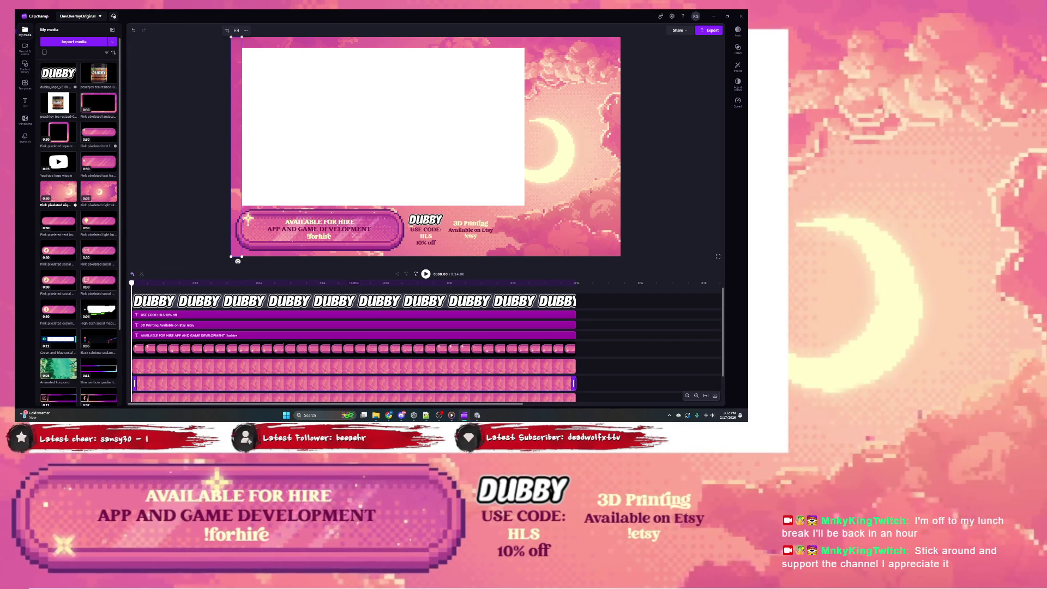
{"action": "left_click", "coordinate": [741, 16]}
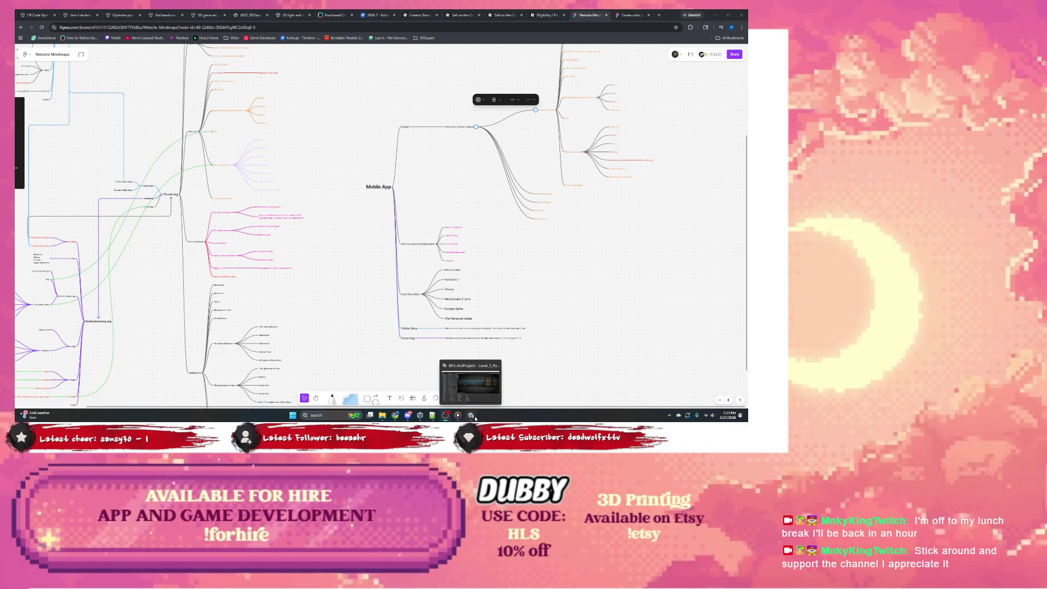
Bring the Unity KoiProject editor forward and pan the Scene view across the level
{"action": "left_click", "coordinate": [475, 418]}
{"action": "scroll", "coordinate": [423, 284], "scroll_direction": "left", "scroll_amount": 10}
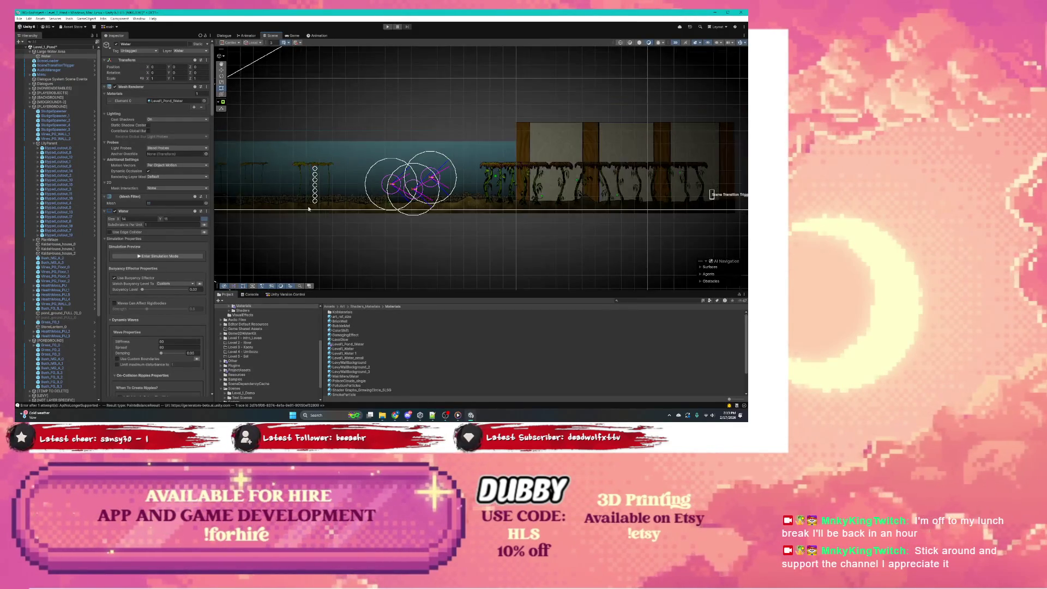
{"action": "scroll", "coordinate": [448, 210], "scroll_direction": "up", "scroll_amount": 2}
{"action": "scroll", "coordinate": [449, 211], "scroll_direction": "right", "scroll_amount": 5}
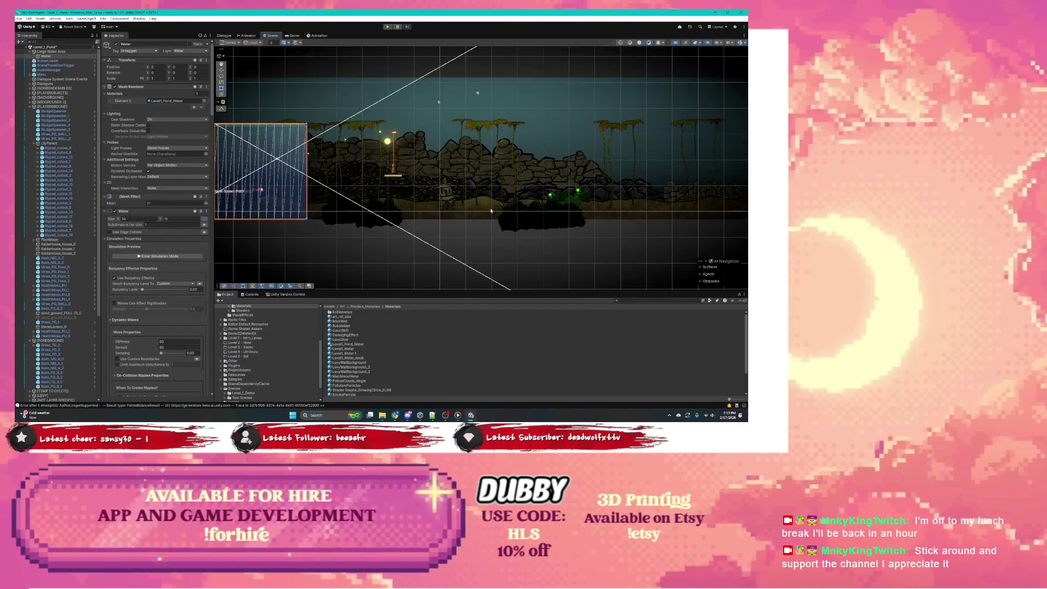
{"action": "scroll", "coordinate": [474, 211], "scroll_direction": "up", "scroll_amount": 2}
{"action": "left_click", "coordinate": [501, 211]}
{"action": "scroll", "coordinate": [500, 210], "scroll_direction": "right", "scroll_amount": 10}
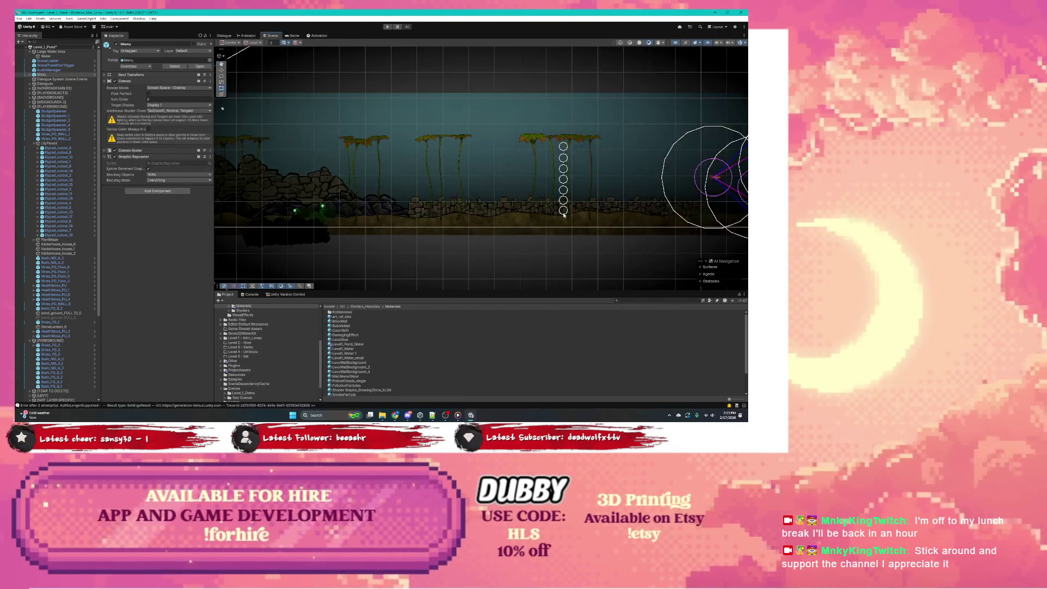
{"action": "scroll", "coordinate": [557, 198], "scroll_direction": "right", "scroll_amount": 4}
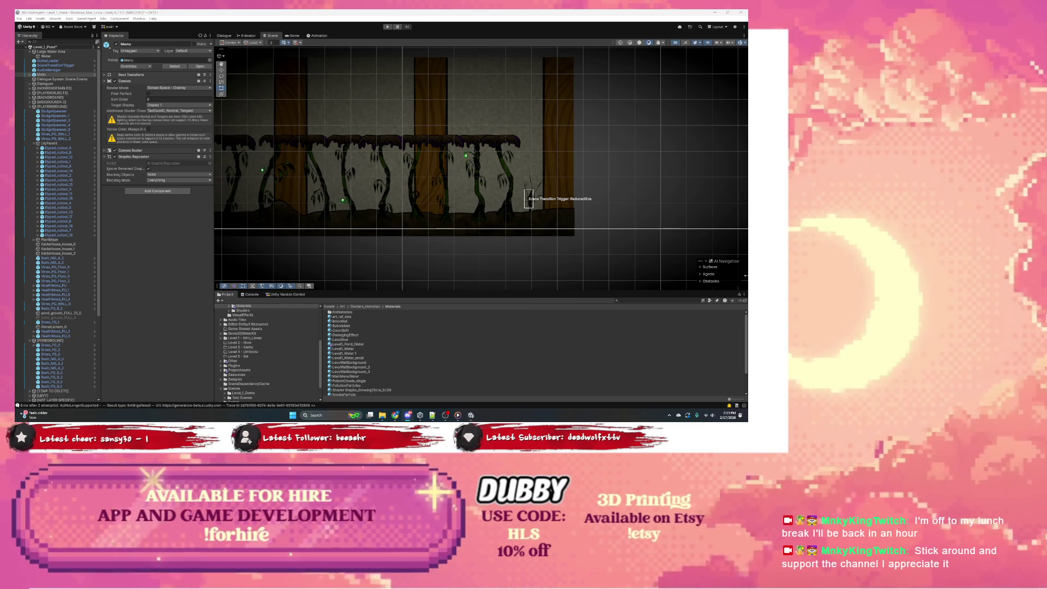
{"action": "left_click", "coordinate": [273, 296]}
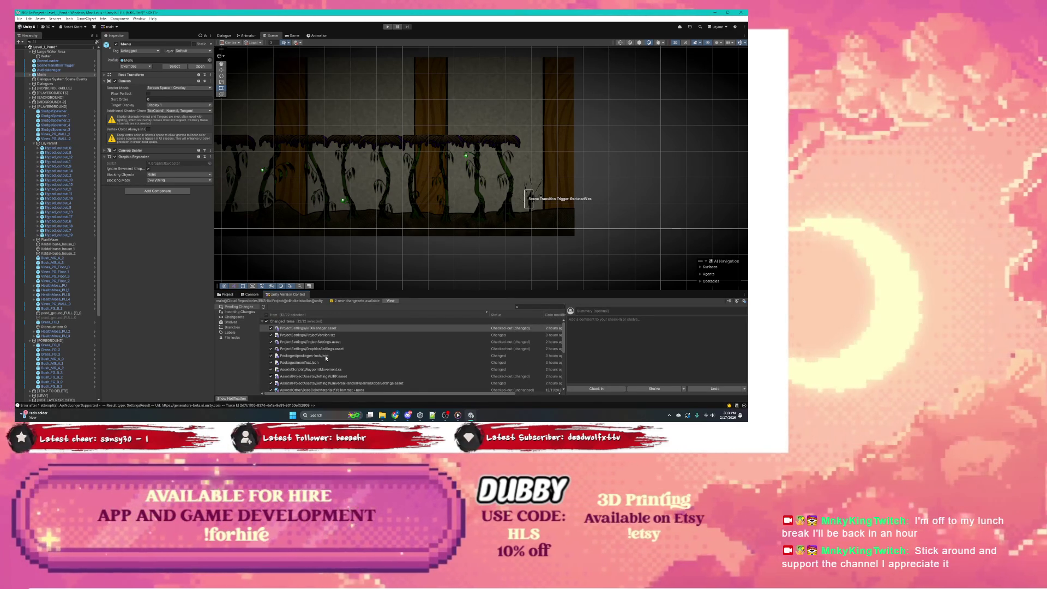
Update the workspace with the branch's incoming version-control changes
{"action": "left_click", "coordinate": [388, 302]}
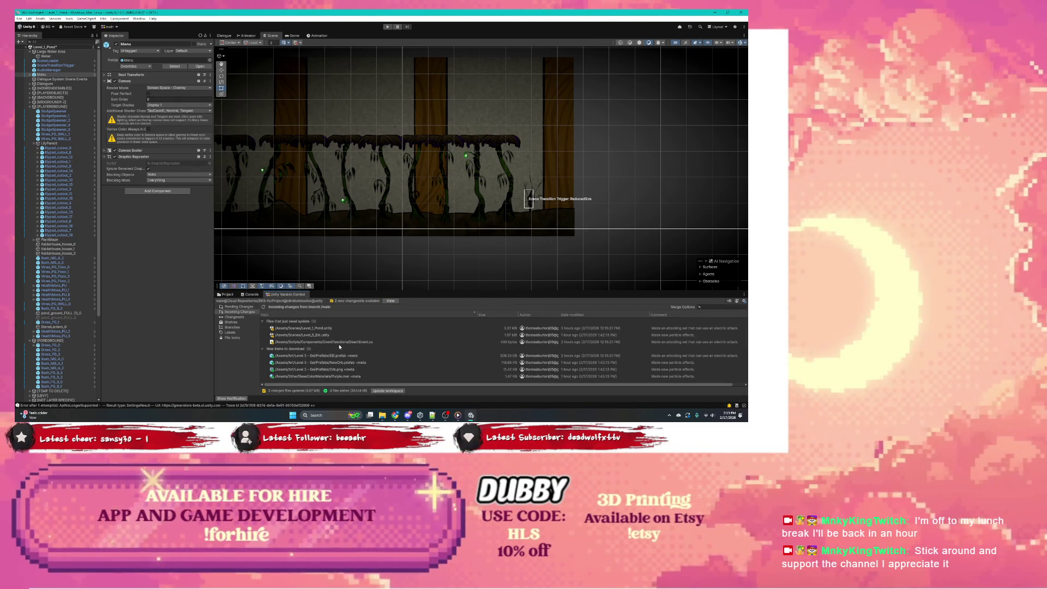
{"action": "left_click", "coordinate": [391, 391]}
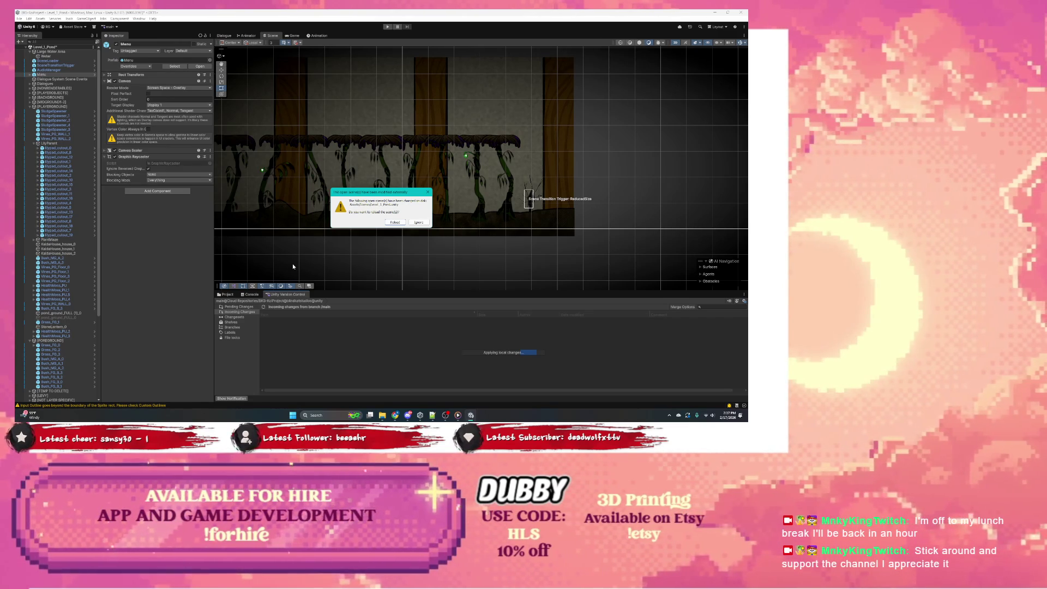
Reload the externally modified scene and select the glowing Square pillar
{"action": "left_click", "coordinate": [395, 222]}
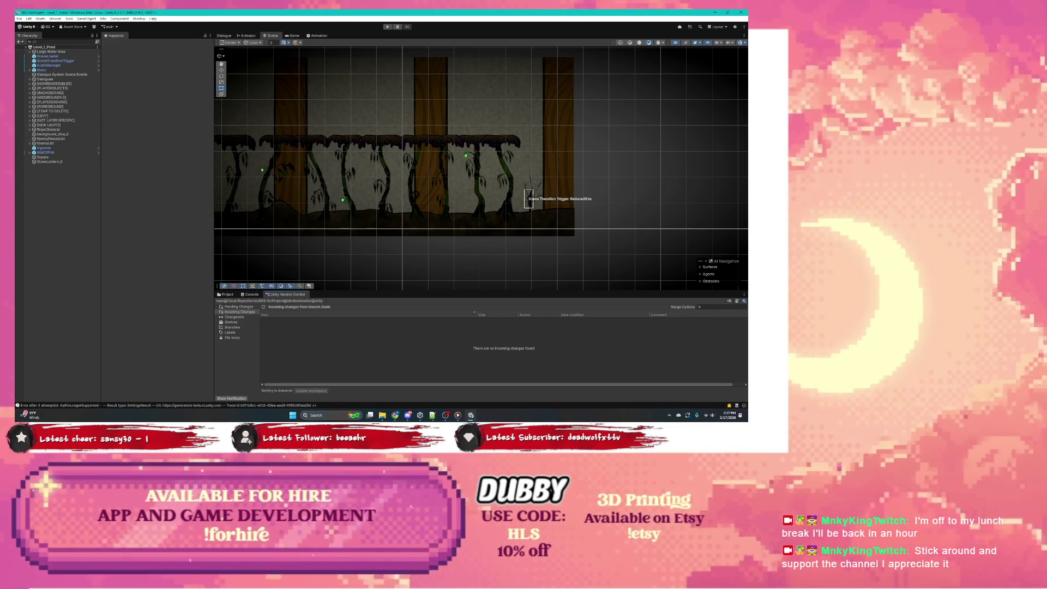
{"action": "mouse_move", "coordinate": [400, 204]}
{"action": "left_mouse_down"}
{"action": "mouse_move", "coordinate": [471, 204]}
{"action": "mouse_move", "coordinate": [447, 218]}
{"action": "left_mouse_up"}
{"action": "left_click", "coordinate": [386, 178]}
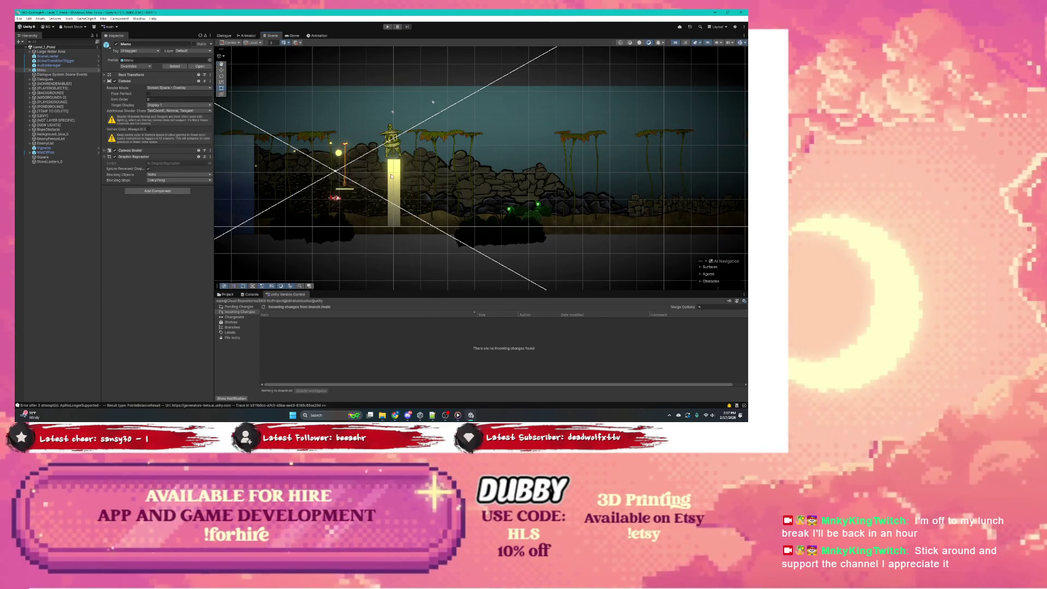
{"action": "left_click", "coordinate": [393, 180]}
{"action": "scroll", "coordinate": [394, 204], "scroll_direction": "up", "scroll_amount": 3}
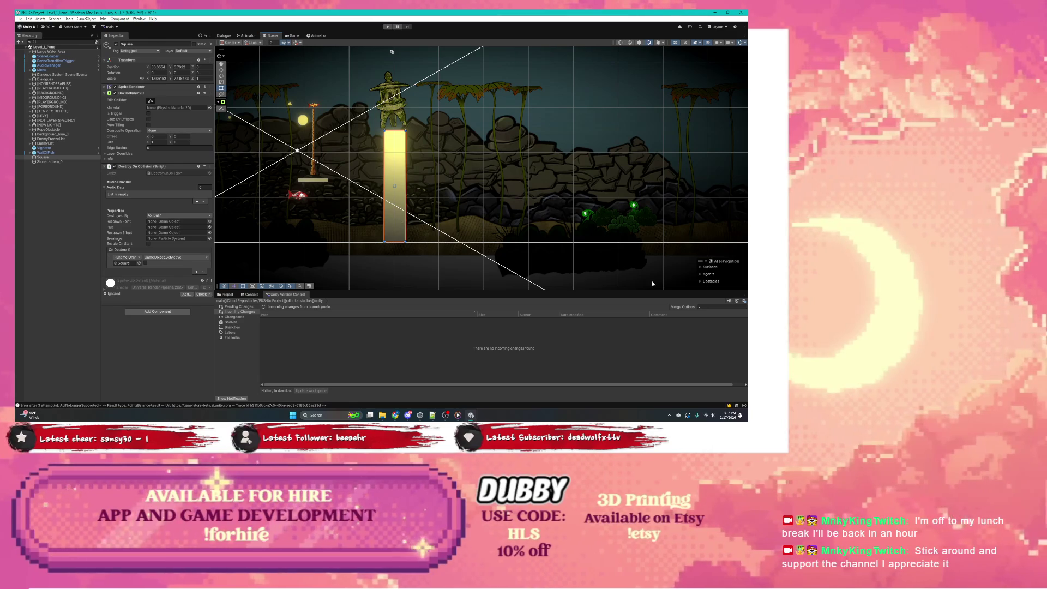
Scale the glowing Square pillar down into a short post beneath the stone lantern
{"action": "mouse_move", "coordinate": [336, 209]}
{"action": "left_mouse_down"}
{"action": "mouse_move", "coordinate": [402, 199]}
{"action": "mouse_move", "coordinate": [467, 217]}
{"action": "mouse_move", "coordinate": [459, 219]}
{"action": "left_mouse_up"}
{"action": "scroll", "coordinate": [401, 199], "scroll_direction": "down", "scroll_amount": 2}
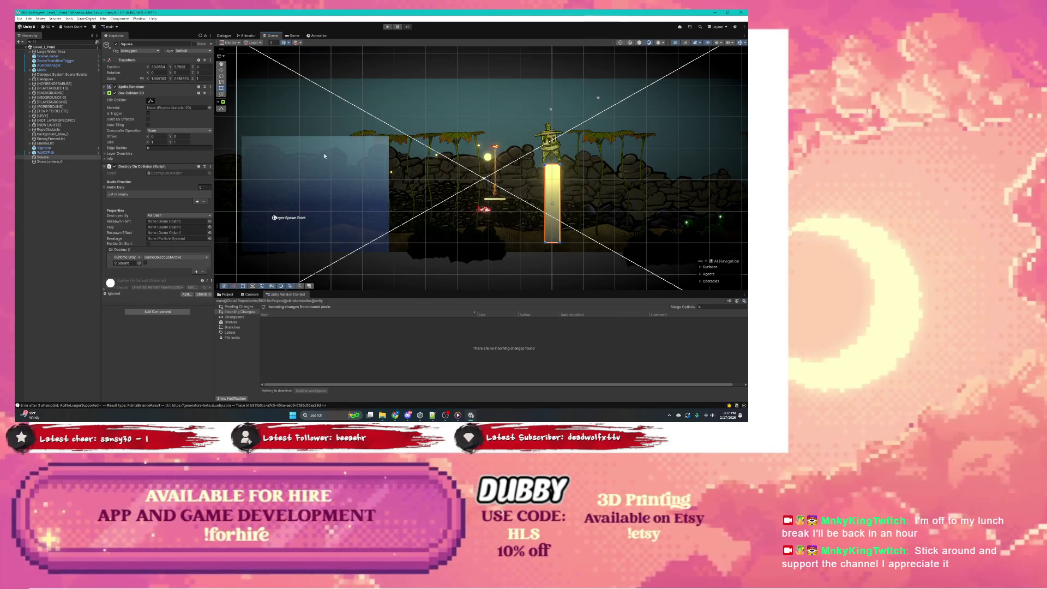
{"action": "left_click", "coordinate": [556, 186]}
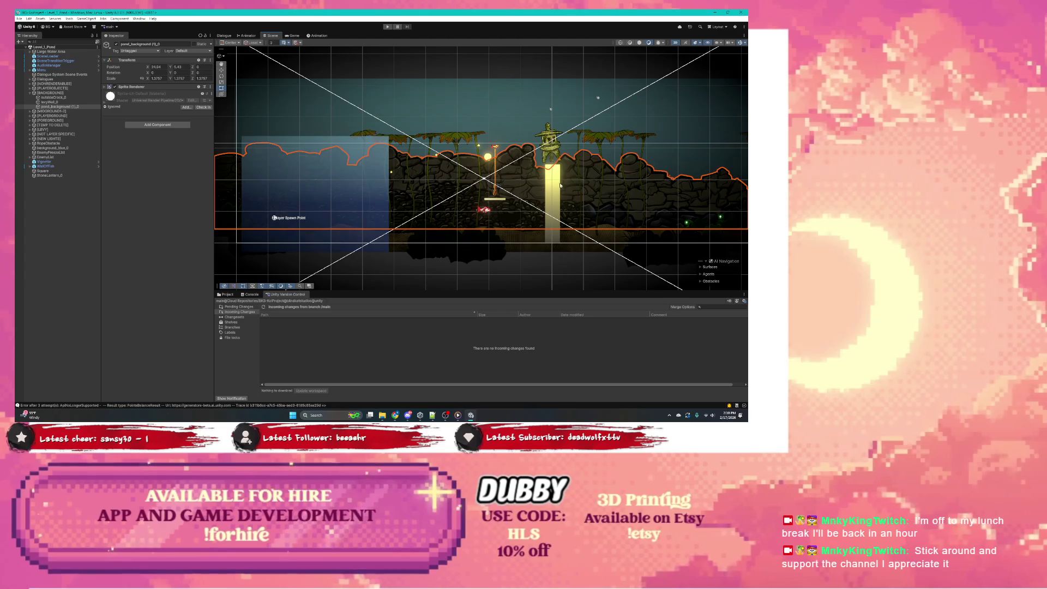
{"action": "scroll", "coordinate": [556, 190], "scroll_direction": "up", "scroll_amount": 2}
{"action": "scroll", "coordinate": [554, 191], "scroll_direction": "up", "scroll_amount": 2}
{"action": "left_click_drag", "start_coordinate": [555, 192], "coordinate": [483, 160]}
{"action": "left_click", "coordinate": [483, 160]}
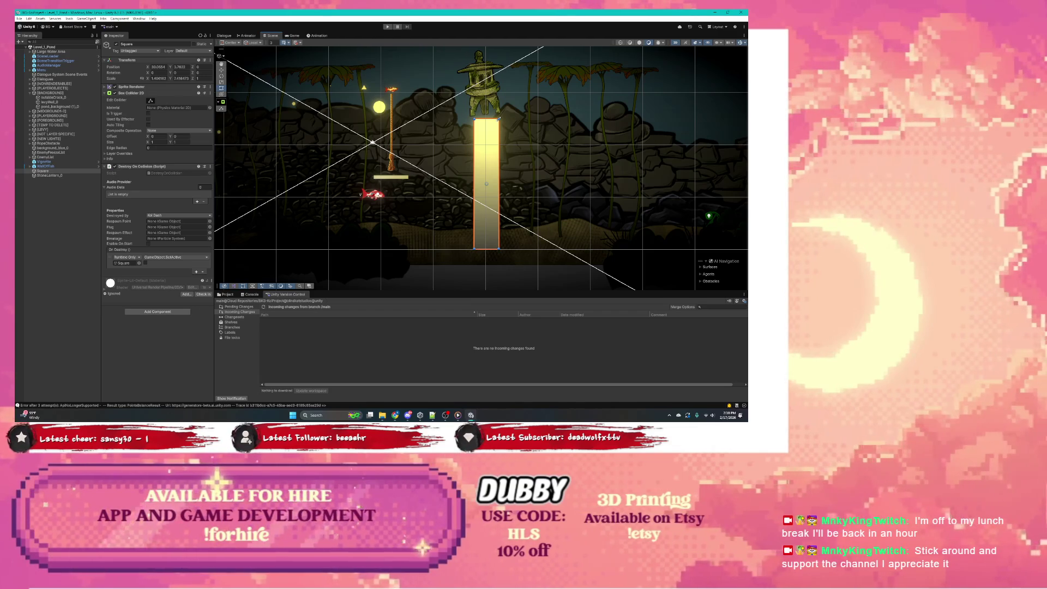
{"action": "left_click_drag", "start_coordinate": [499, 118], "coordinate": [481, 205]}
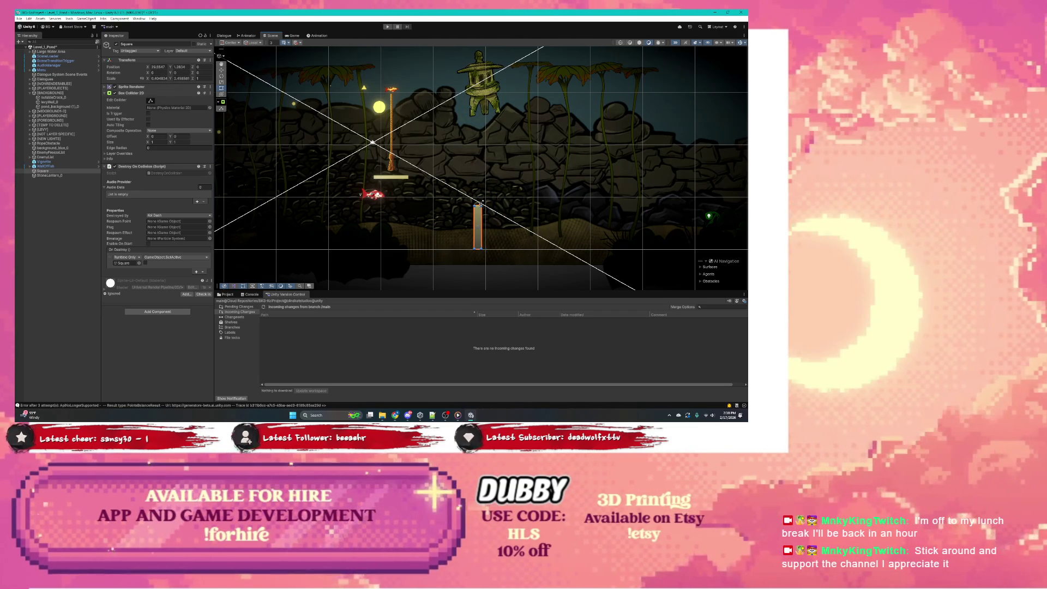
{"action": "left_click", "coordinate": [486, 90]}
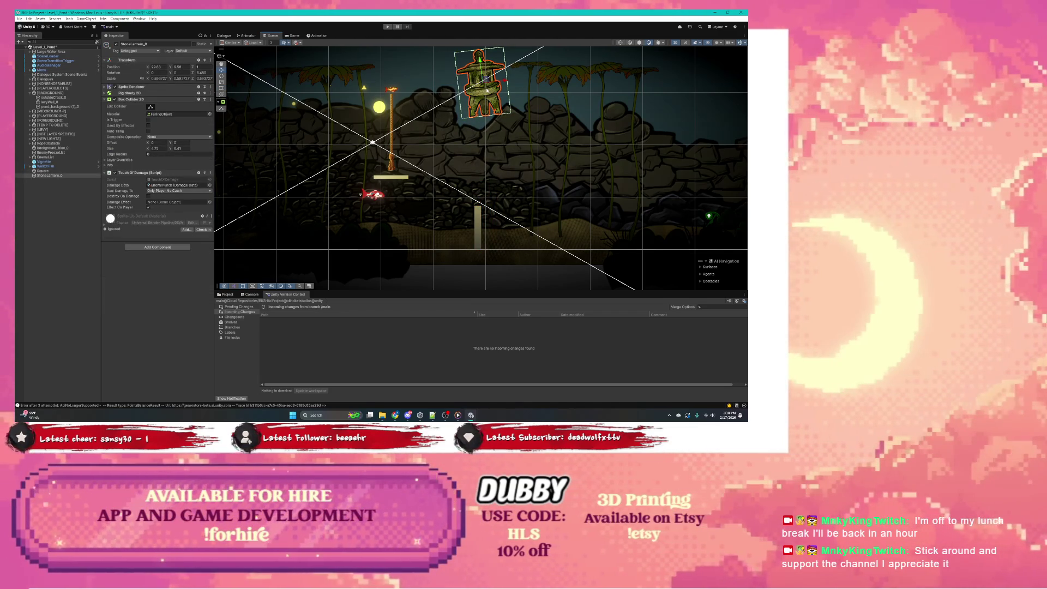
Move the stone lantern down onto the post, keeping it upright
{"action": "mouse_move", "coordinate": [486, 90]}
{"action": "left_mouse_down"}
{"action": "mouse_move", "coordinate": [518, 174]}
{"action": "mouse_move", "coordinate": [496, 195]}
{"action": "mouse_move", "coordinate": [493, 187]}
{"action": "mouse_move", "coordinate": [512, 188]}
{"action": "mouse_move", "coordinate": [506, 174]}
{"action": "left_mouse_up"}
{"action": "key", "text": "e"}
{"action": "key", "text": "w"}
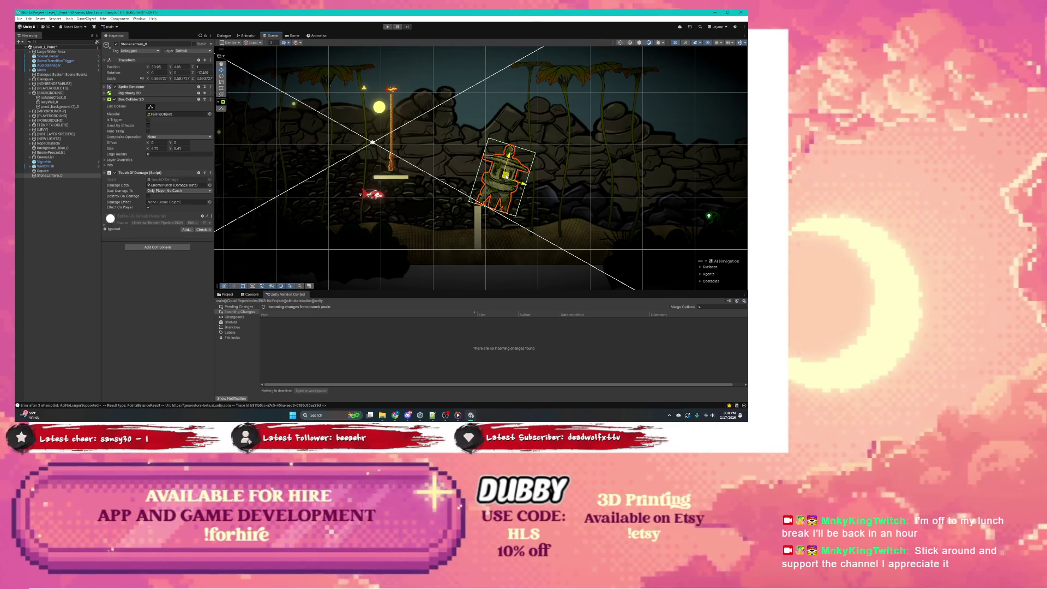
{"action": "key", "text": "e"}
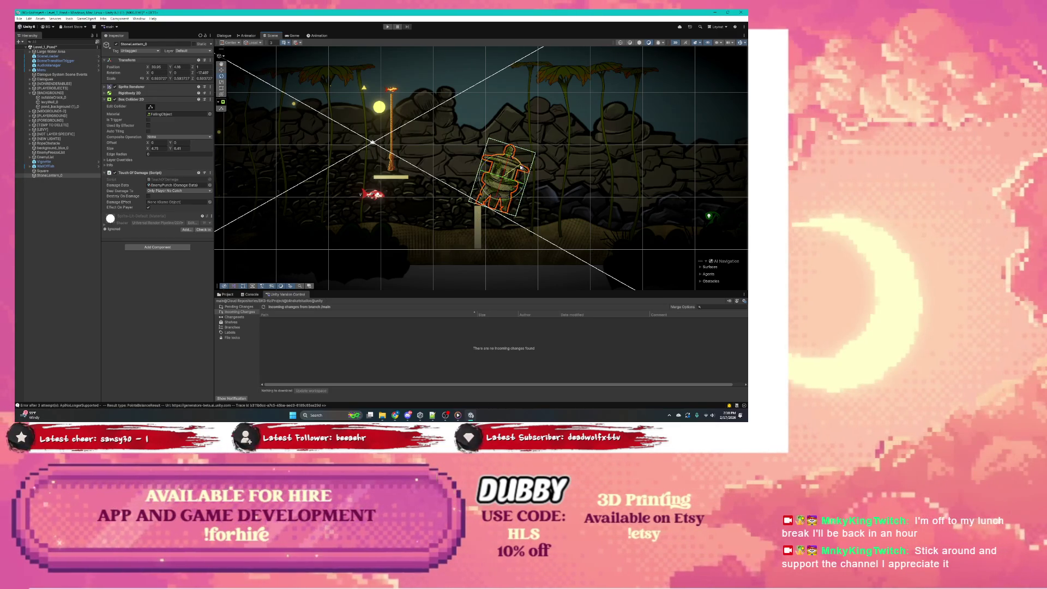
{"action": "key", "text": "ctrl+z"}
{"action": "key", "text": "ctrl+z"}
{"action": "key", "text": "ctrl+z"}
{"action": "key", "text": "w"}
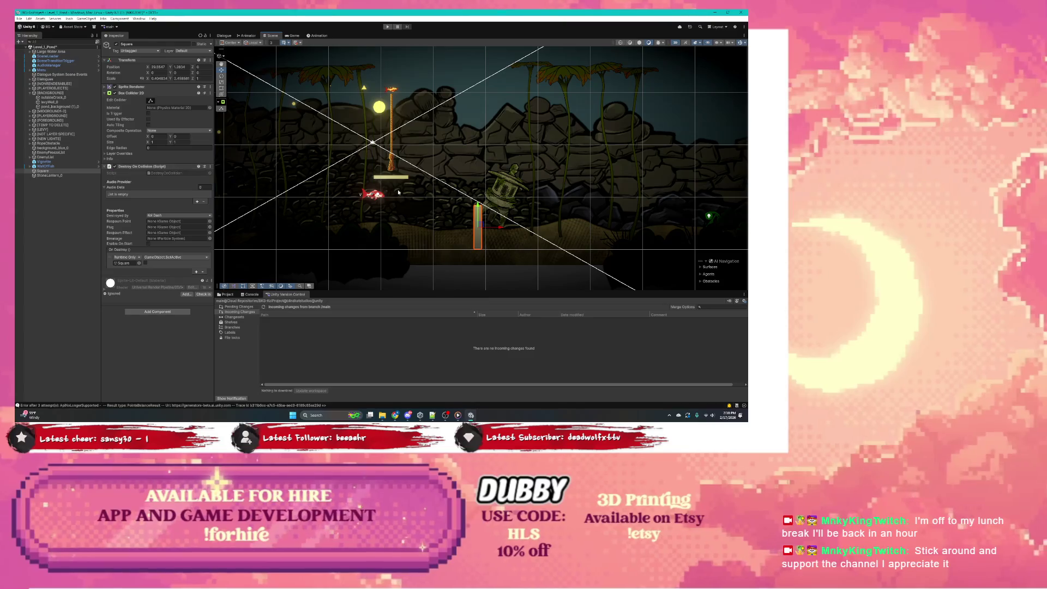
Shorten the post by its top edge, check the lantern's sprite settings, and enter Play mode
{"action": "left_click", "coordinate": [221, 90]}
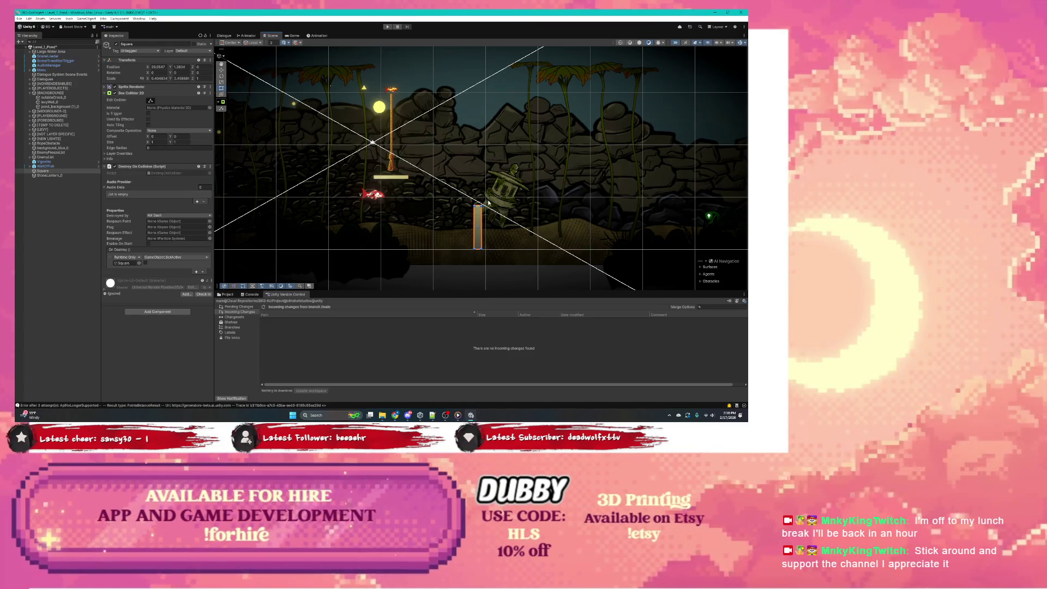
{"action": "left_click_drag", "start_coordinate": [476, 205], "coordinate": [476, 218]}
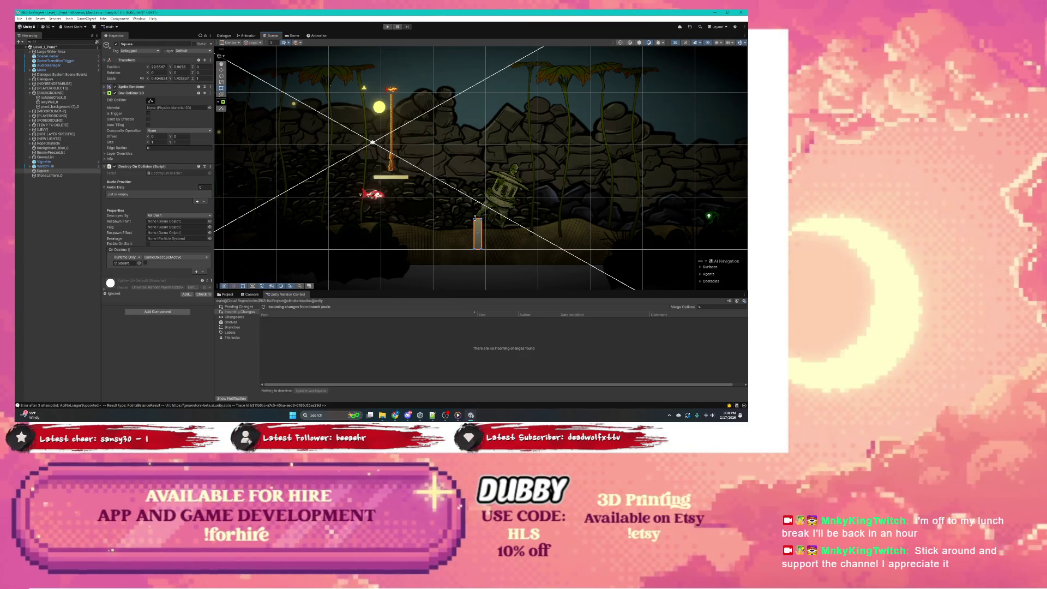
{"action": "left_click", "coordinate": [505, 194]}
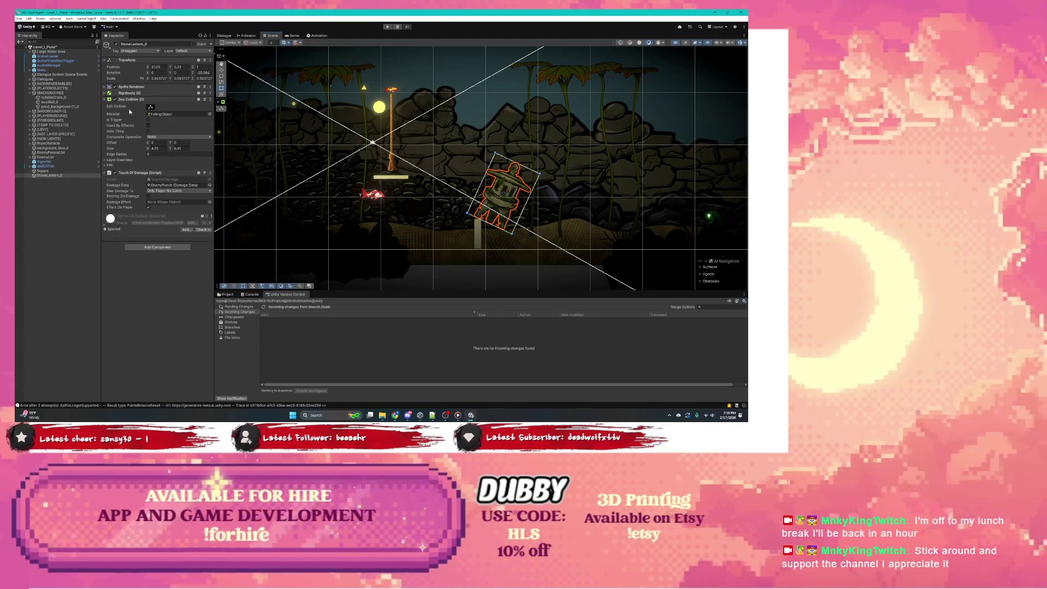
{"action": "left_click", "coordinate": [131, 87]}
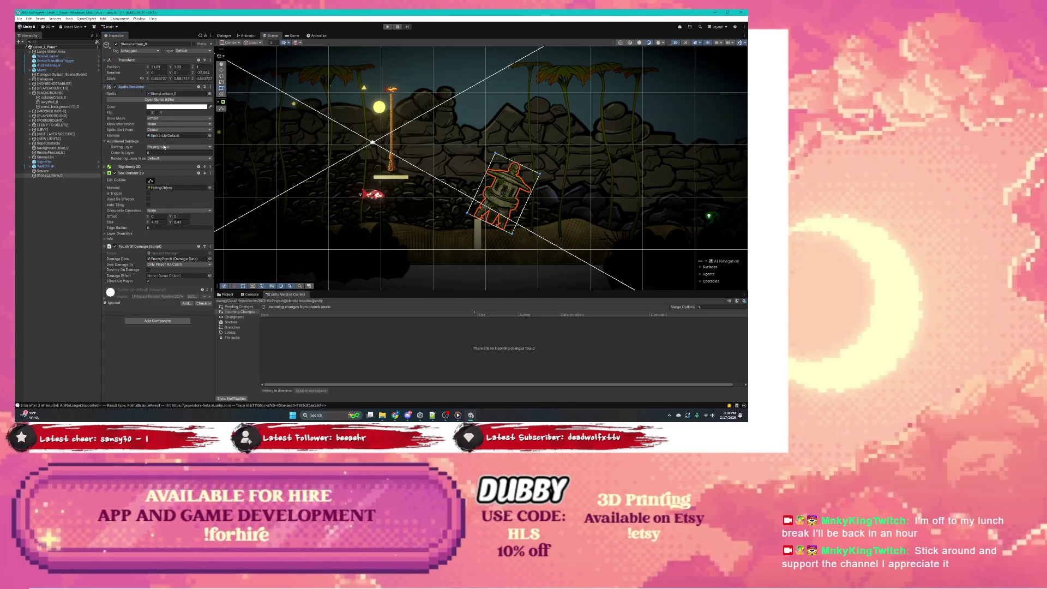
{"action": "left_click", "coordinate": [477, 235]}
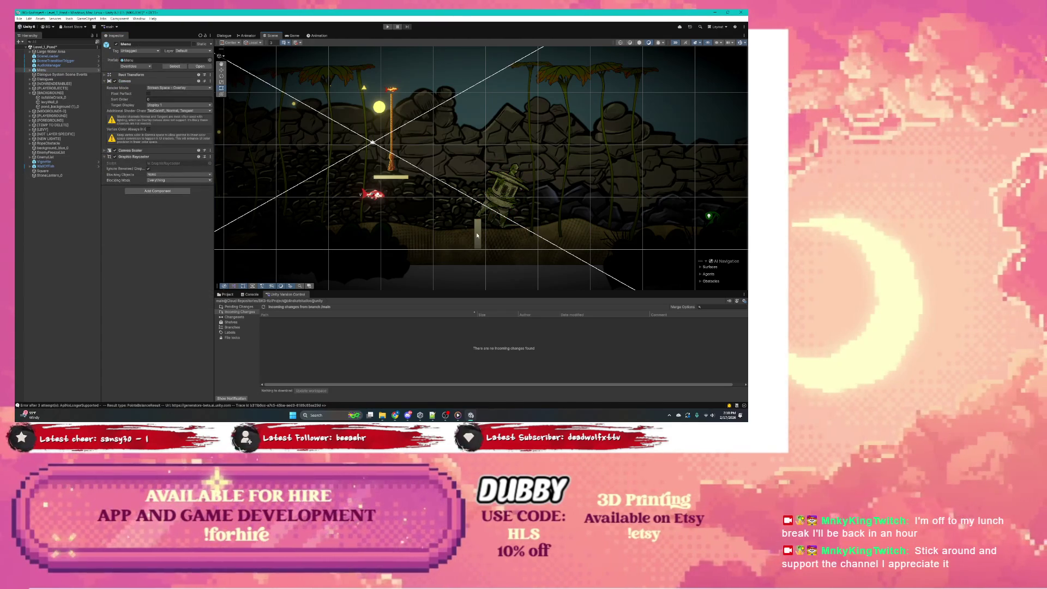
{"action": "left_click", "coordinate": [477, 234]}
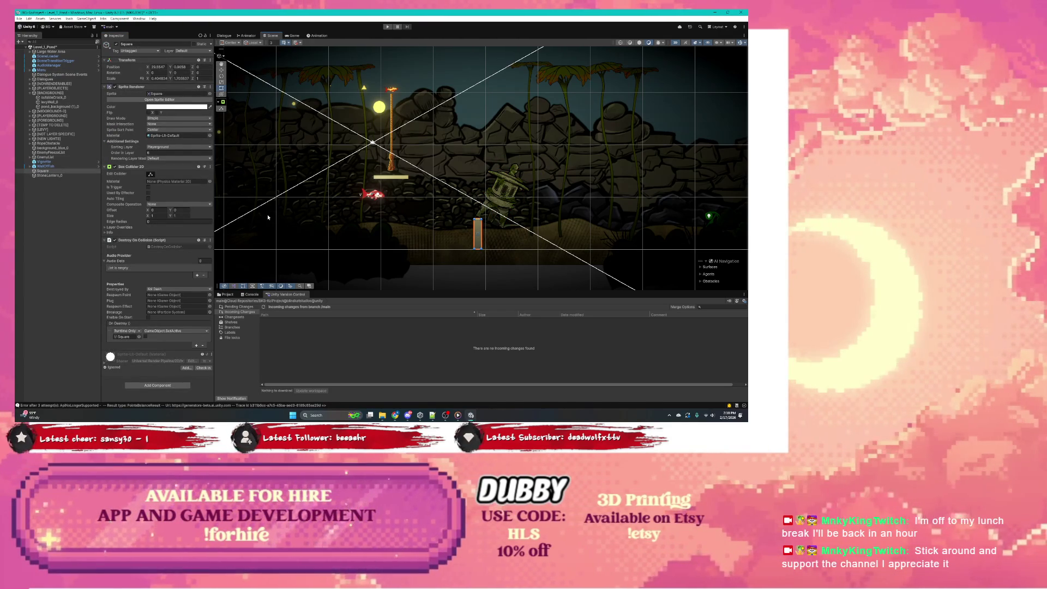
{"action": "left_click", "coordinate": [512, 192]}
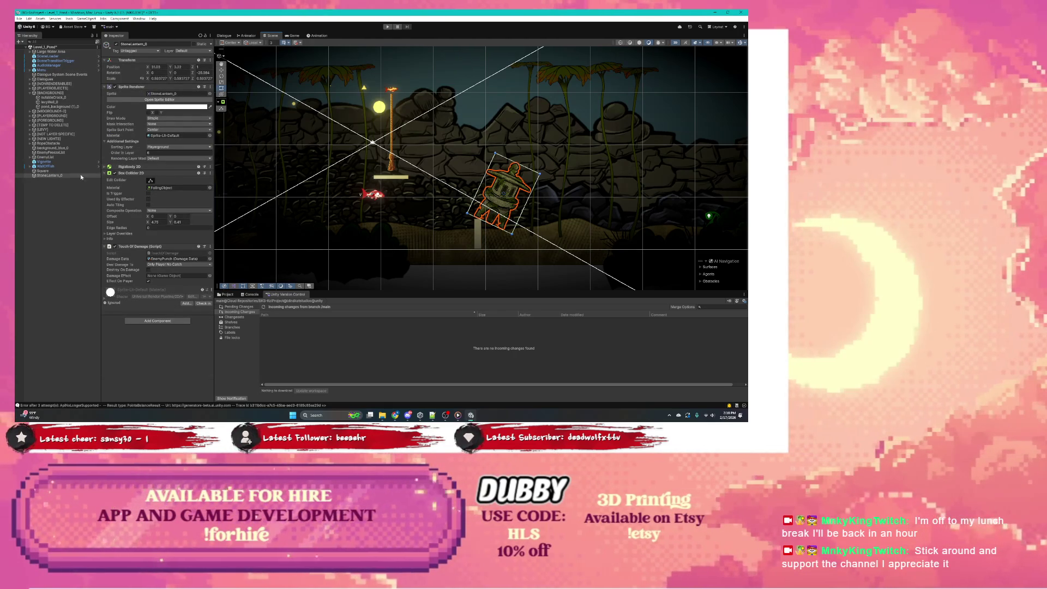
{"action": "left_click", "coordinate": [387, 26]}
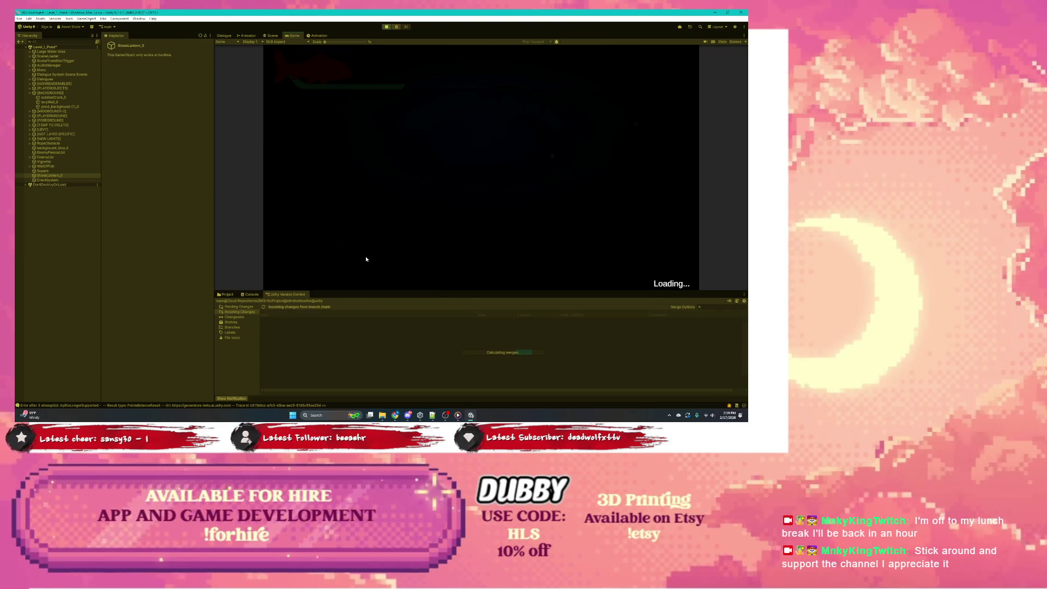
Dash and swim the fish right with Space, then stop the play test
{"action": "key", "text": "space"}
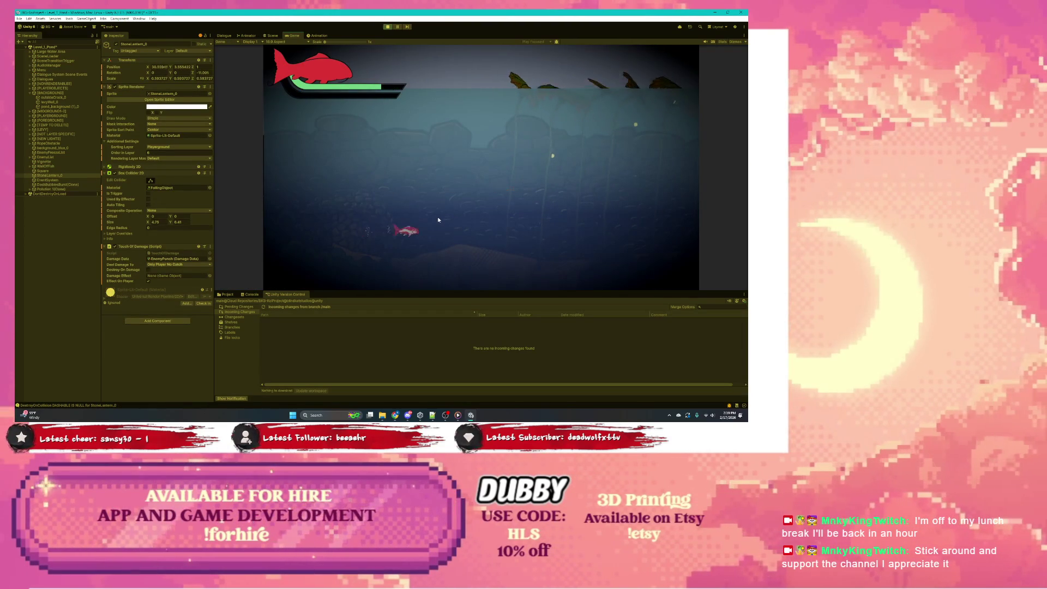
{"action": "key", "text": "space"}
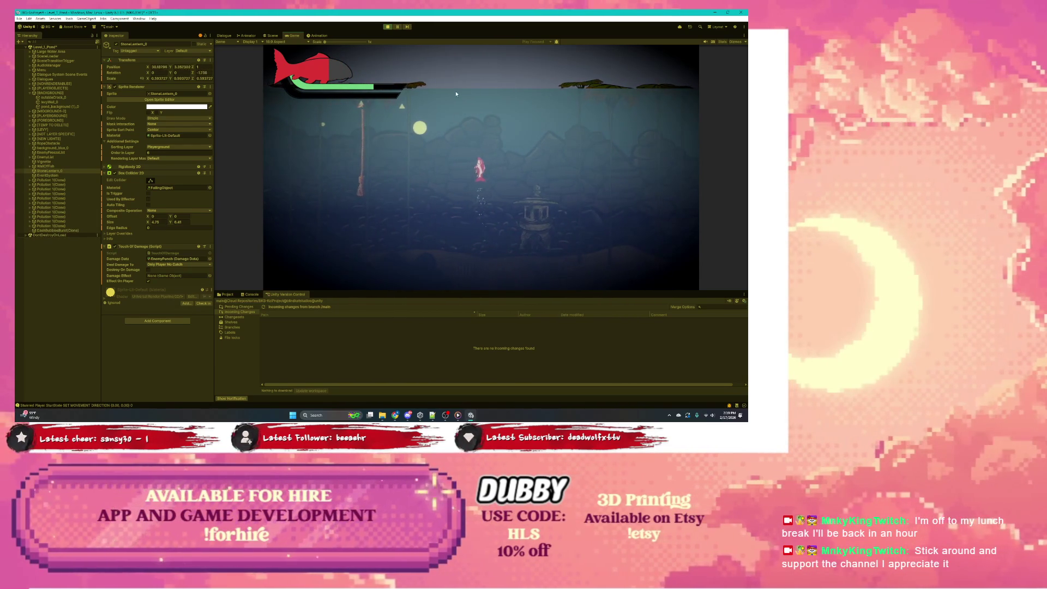
{"action": "left_click", "coordinate": [387, 26]}
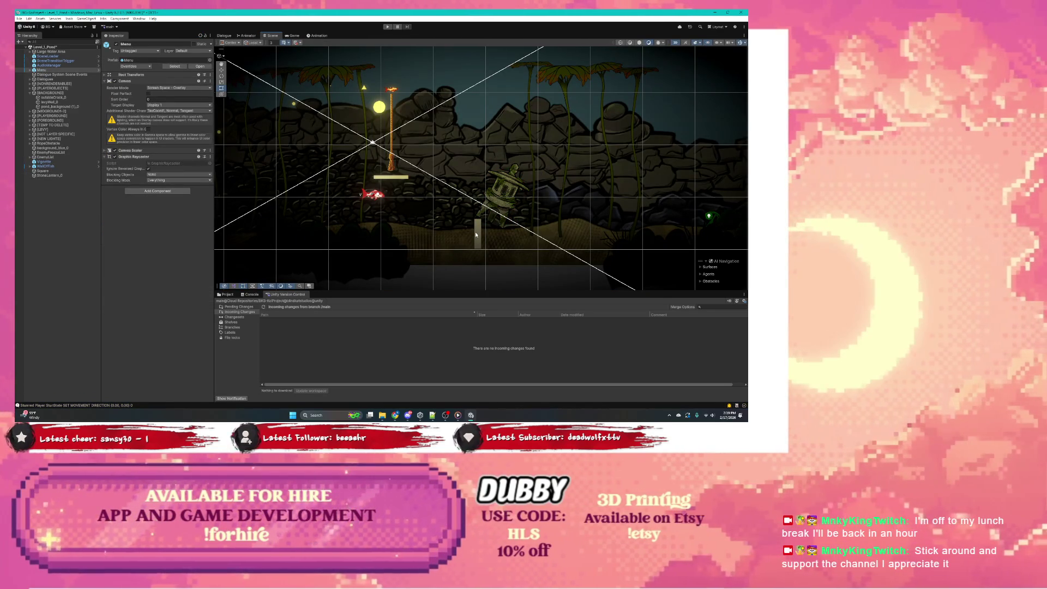
Select StoneLantern_0 among the overlapping objects and undo to restore its raised position
{"action": "left_click", "coordinate": [478, 232]}
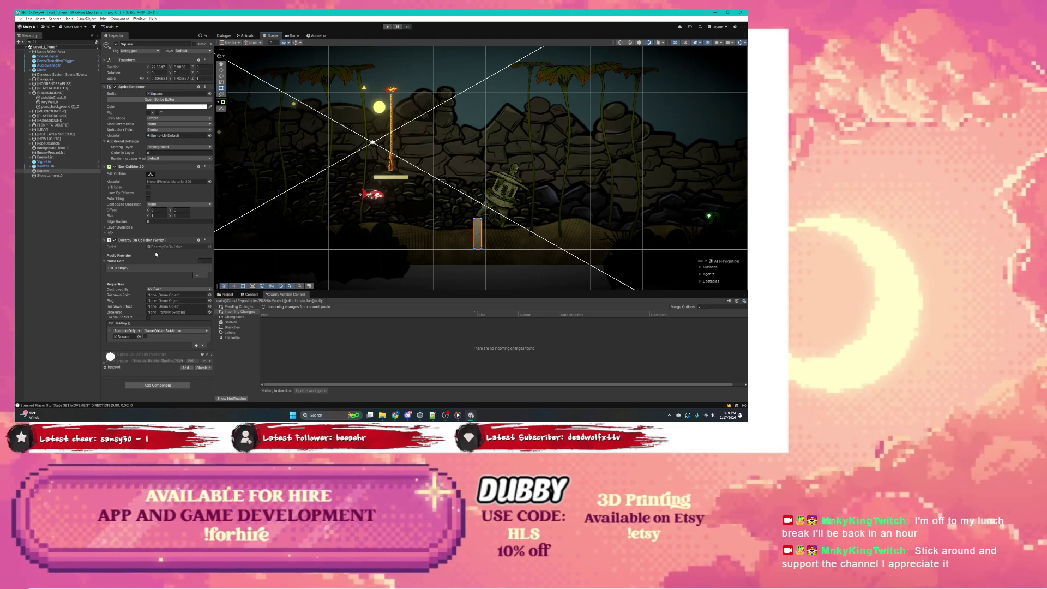
{"action": "left_click", "coordinate": [384, 235]}
{"action": "left_click", "coordinate": [491, 207]}
{"action": "left_click", "coordinate": [463, 229]}
{"action": "left_click", "coordinate": [436, 234]}
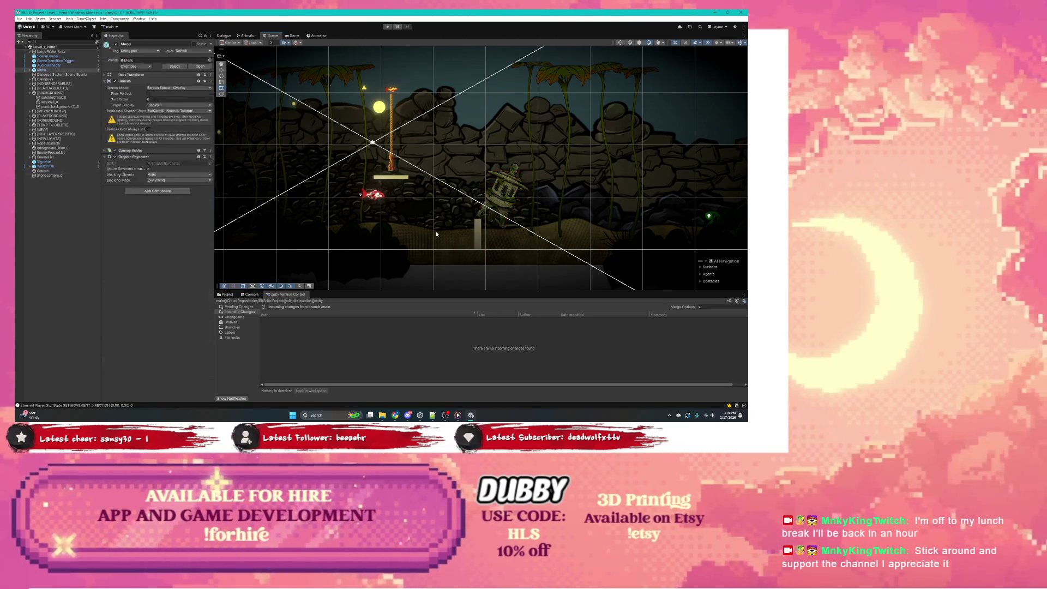
{"action": "left_click", "coordinate": [436, 235]}
{"action": "left_click", "coordinate": [436, 234]}
{"action": "key", "text": "ctrl+z"}
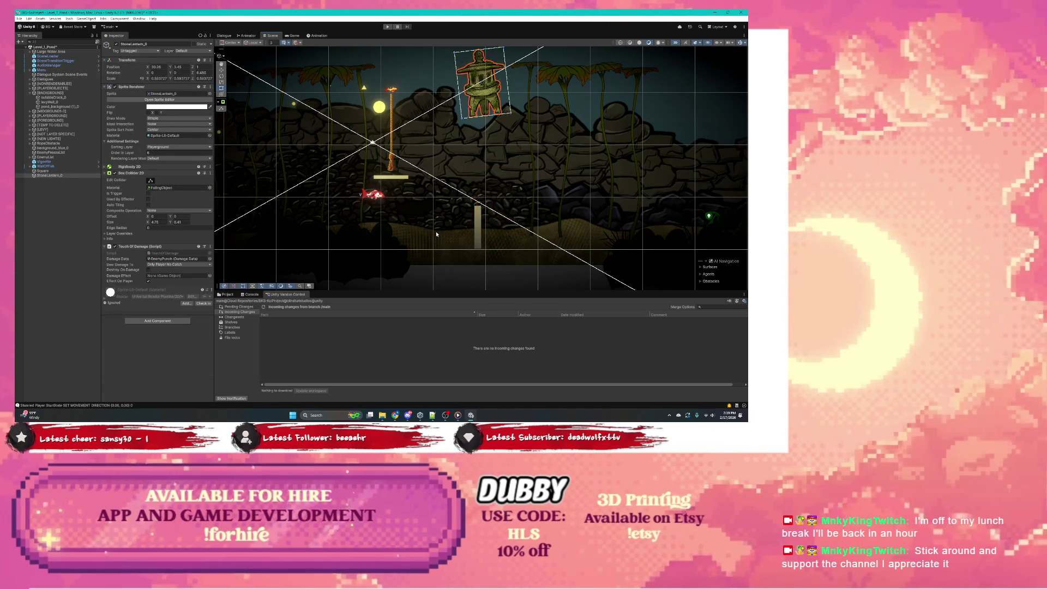
Select the tall Square post, replay the level and select the falling lantern
{"action": "left_click", "coordinate": [436, 234]}
{"action": "left_click", "coordinate": [436, 235]}
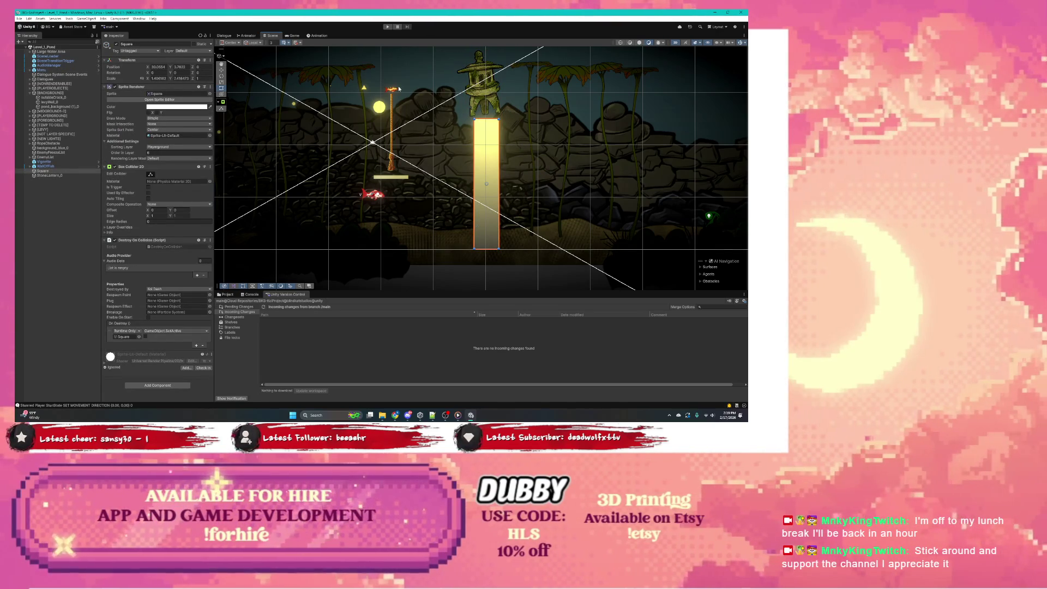
{"action": "left_click", "coordinate": [387, 26]}
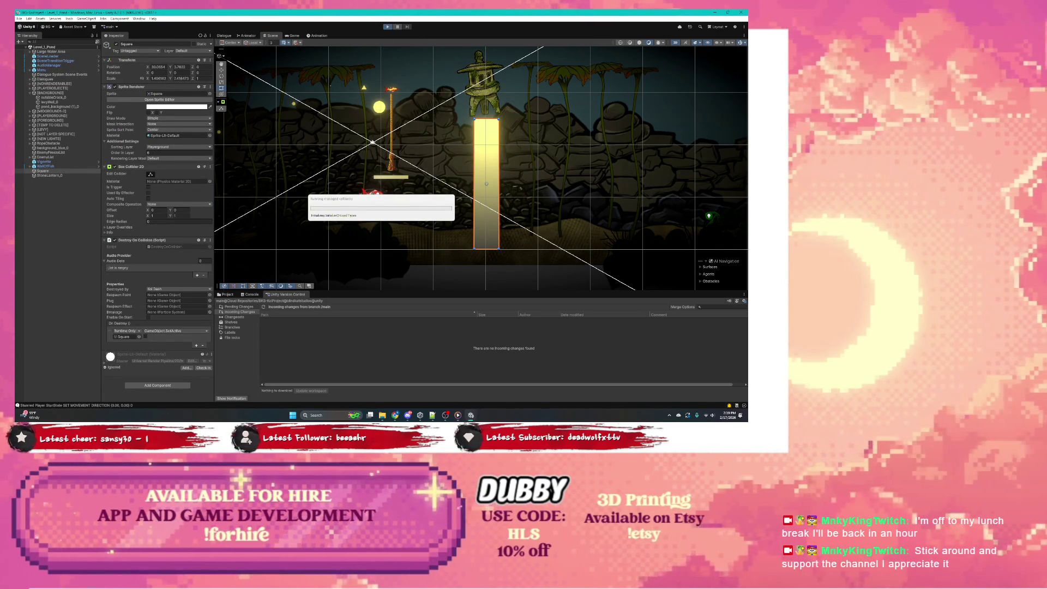
{"action": "left_click", "coordinate": [502, 182]}
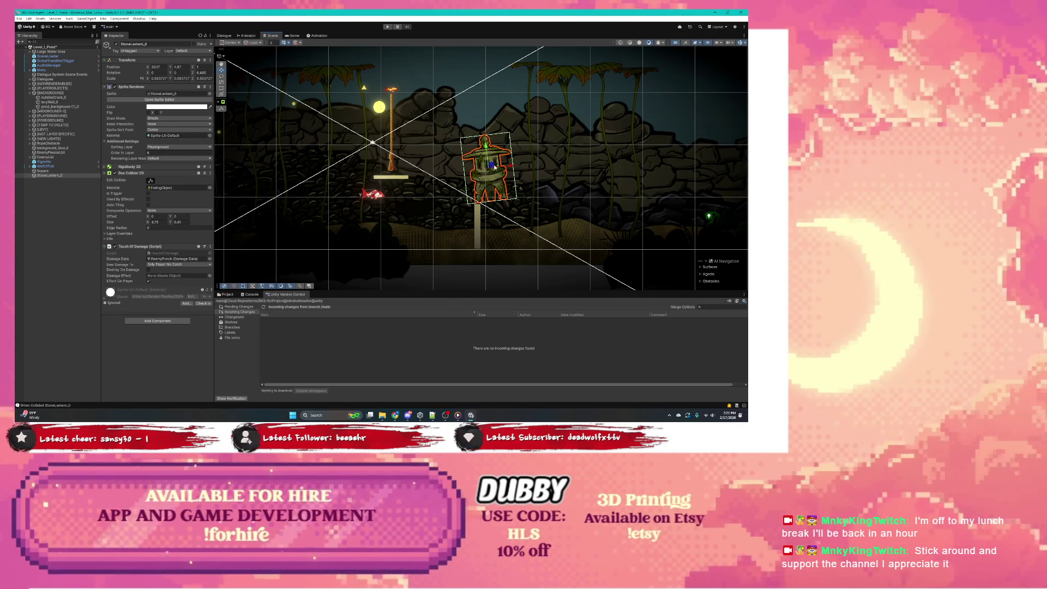
Reposition, resize and tilt StoneLantern_0 to about 23.1° so it leans over the post
{"action": "mouse_move", "coordinate": [492, 165]}
{"action": "left_mouse_down"}
{"action": "mouse_move", "coordinate": [507, 166]}
{"action": "mouse_move", "coordinate": [464, 176]}
{"action": "mouse_move", "coordinate": [522, 189]}
{"action": "mouse_move", "coordinate": [503, 167]}
{"action": "mouse_move", "coordinate": [514, 167]}
{"action": "mouse_move", "coordinate": [510, 182]}
{"action": "left_mouse_up"}
{"action": "key", "text": "e"}
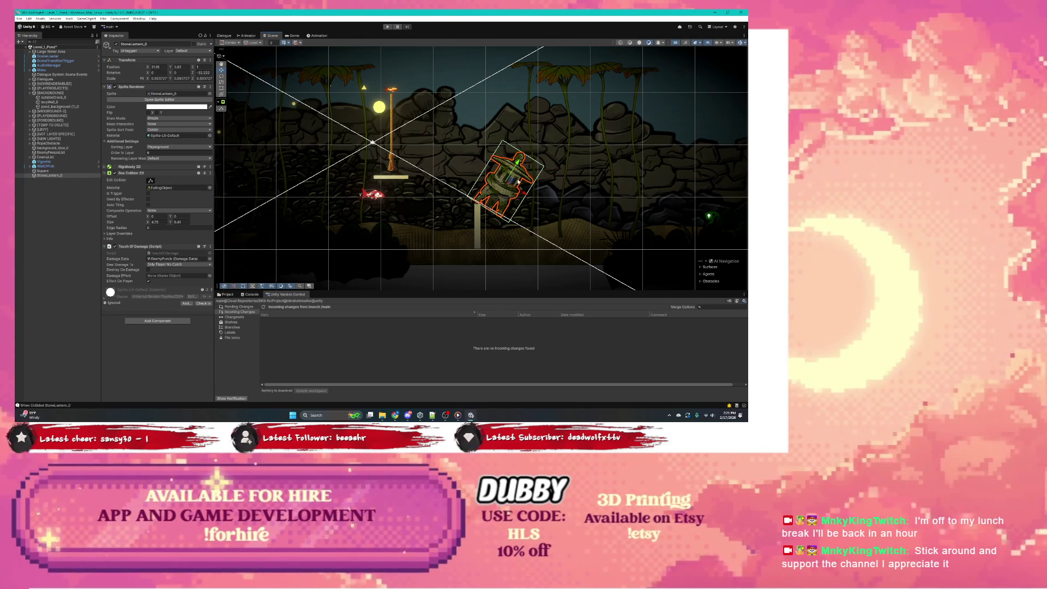
{"action": "left_click_drag", "start_coordinate": [517, 163], "coordinate": [522, 156]}
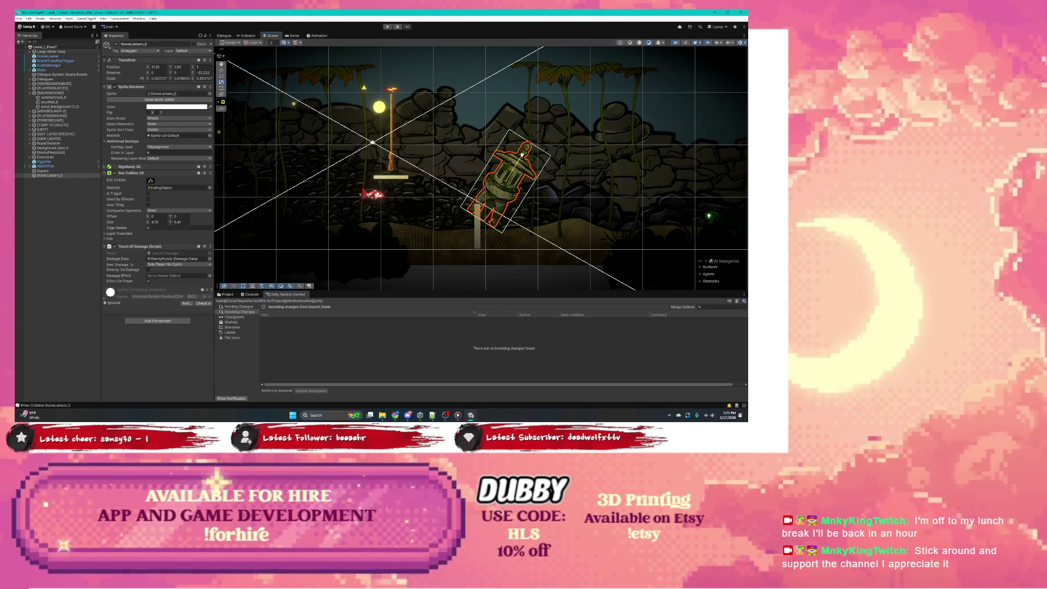
{"action": "left_click_drag", "start_coordinate": [525, 195], "coordinate": [517, 174]}
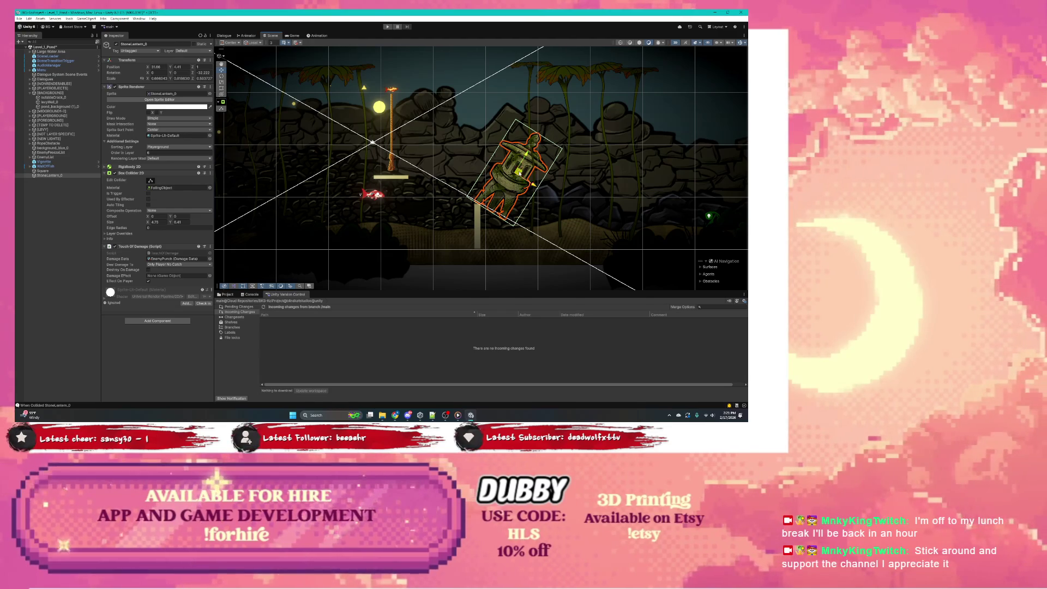
{"action": "left_click_drag", "start_coordinate": [518, 178], "coordinate": [529, 174]}
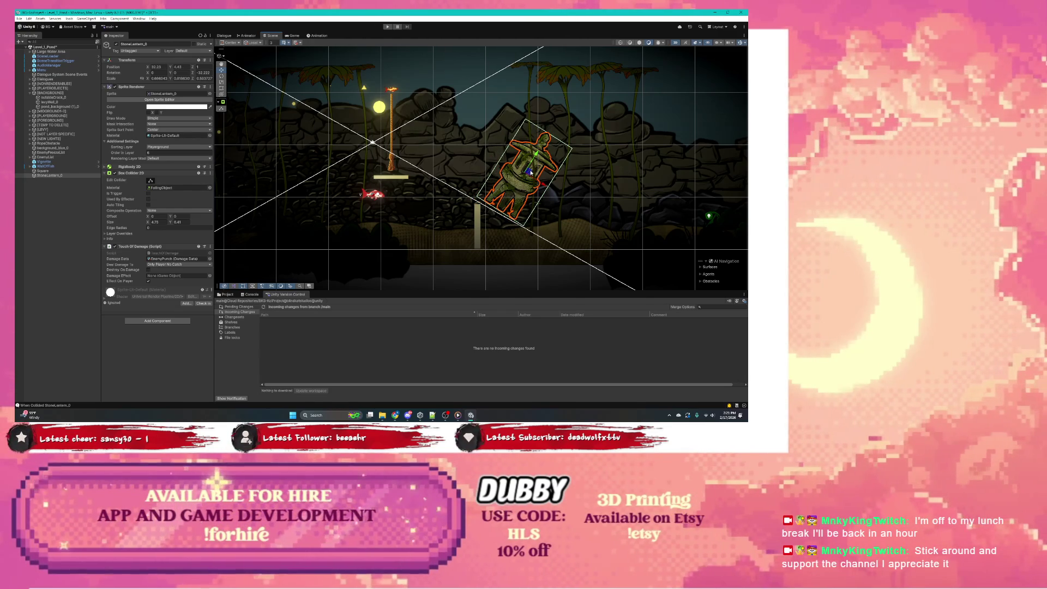
{"action": "mouse_move", "coordinate": [530, 172]}
{"action": "left_mouse_down"}
{"action": "mouse_move", "coordinate": [531, 182]}
{"action": "mouse_move", "coordinate": [537, 163]}
{"action": "mouse_move", "coordinate": [483, 162]}
{"action": "mouse_move", "coordinate": [527, 177]}
{"action": "mouse_move", "coordinate": [503, 183]}
{"action": "left_mouse_up"}
{"action": "key", "text": "r"}
{"action": "key", "text": "w"}
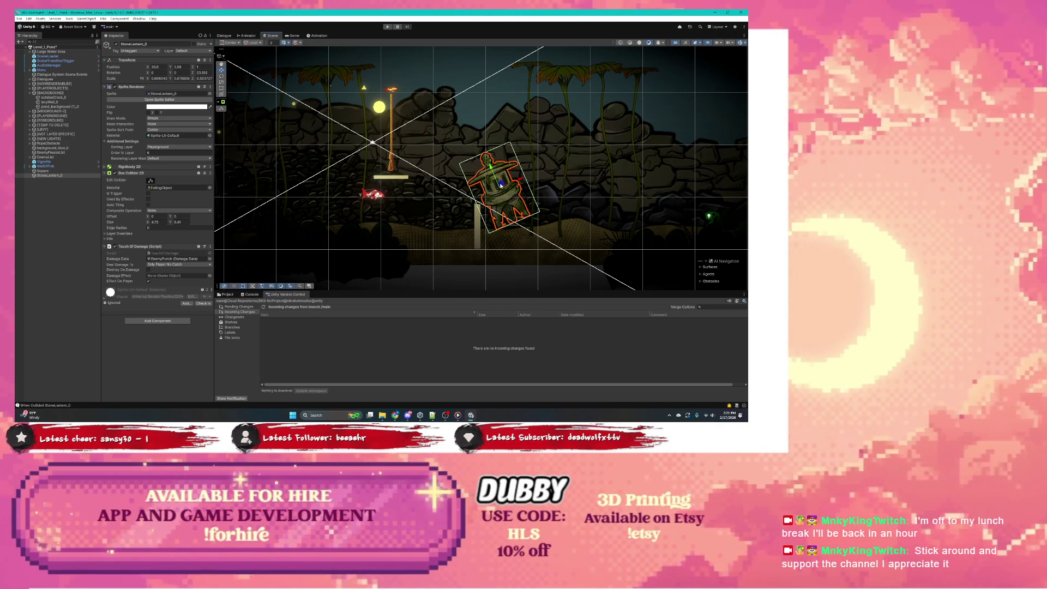
{"action": "left_click", "coordinate": [475, 231]}
Tilt the Square post about 36 degrees and shift it up and to the left
{"action": "left_click", "coordinate": [476, 229]}
{"action": "key", "text": "e"}
{"action": "left_click_drag", "start_coordinate": [486, 206], "coordinate": [504, 231]}
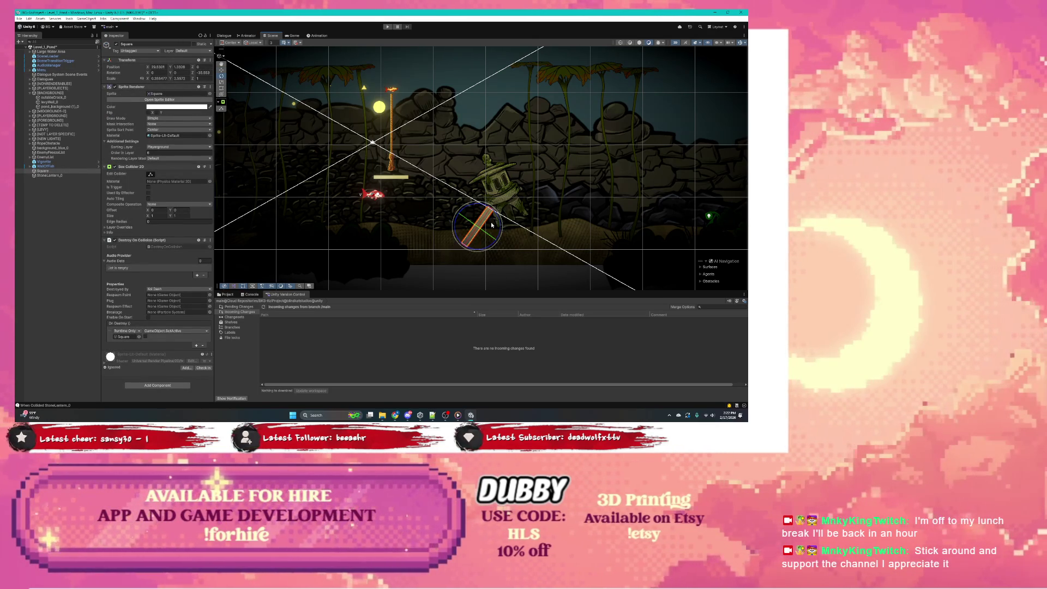
{"action": "key", "text": "w"}
{"action": "left_click_drag", "start_coordinate": [486, 226], "coordinate": [474, 209]}
Stretch the post into a long plank with the Rect tool and nudge it into place
{"action": "left_click", "coordinate": [221, 88]}
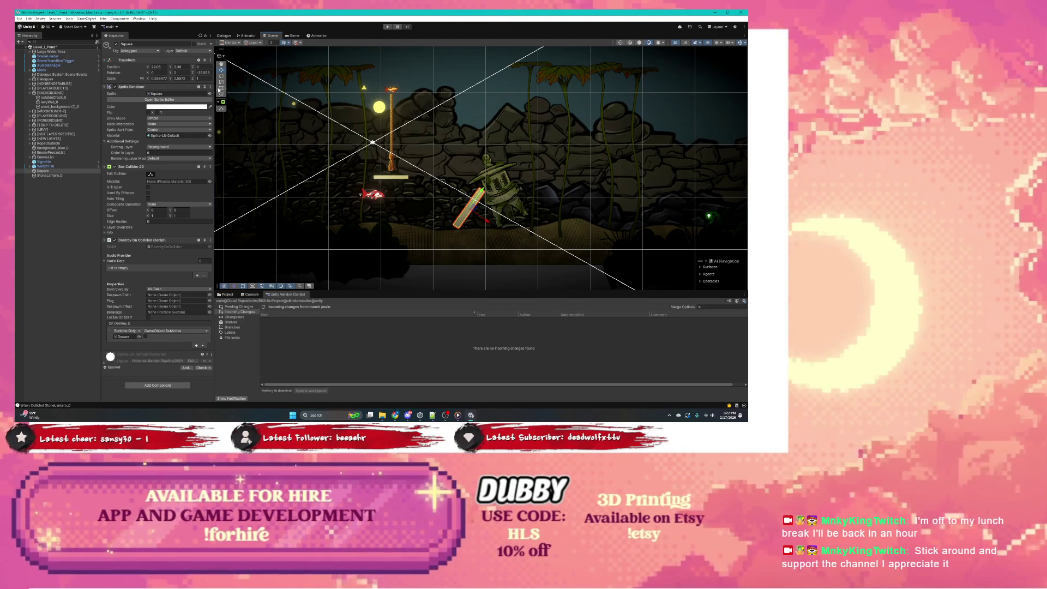
{"action": "left_click_drag", "start_coordinate": [480, 188], "coordinate": [496, 166]}
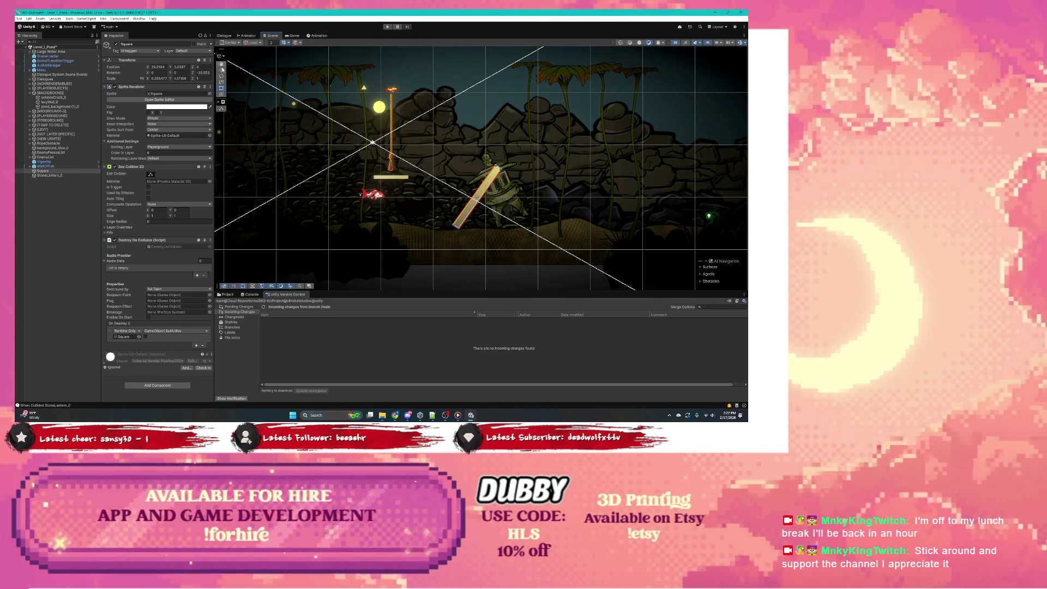
{"action": "left_click", "coordinate": [221, 69]}
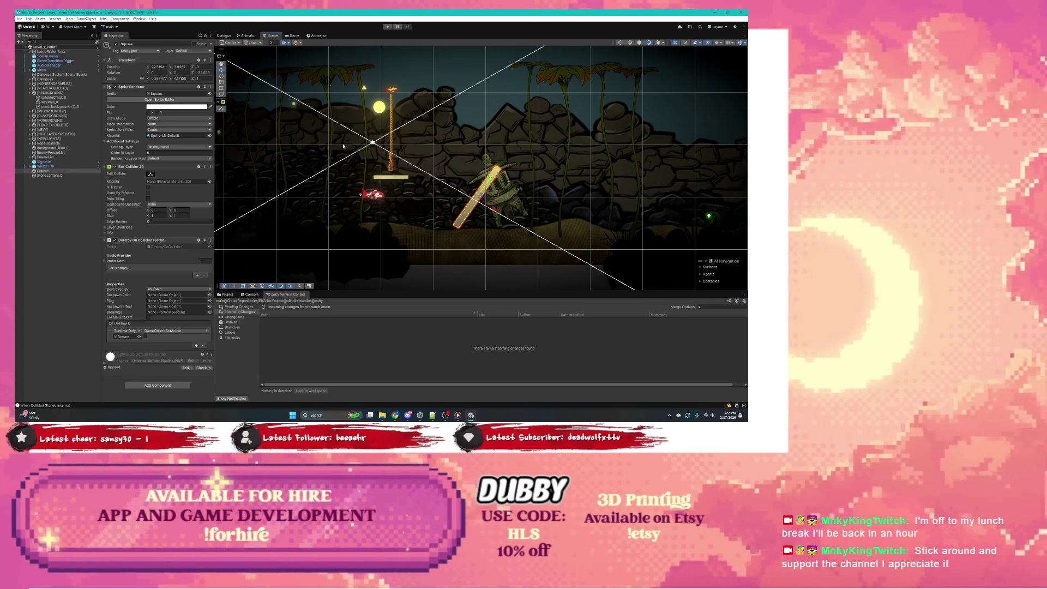
{"action": "mouse_move", "coordinate": [480, 195]}
{"action": "left_mouse_down"}
{"action": "mouse_move", "coordinate": [483, 205]}
{"action": "mouse_move", "coordinate": [516, 184]}
{"action": "left_mouse_up"}
Reposition the StoneLantern_0, then shorten the plank and rest it against the lantern
{"action": "left_click", "coordinate": [502, 191]}
{"action": "left_click", "coordinate": [502, 191]}
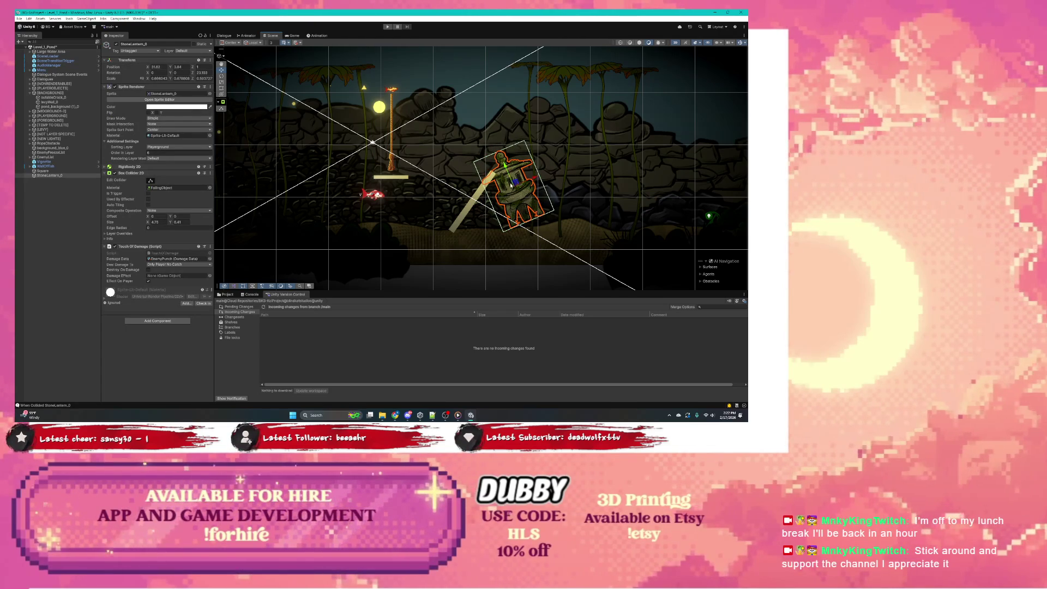
{"action": "left_click", "coordinate": [472, 201]}
{"action": "left_click", "coordinate": [474, 199]}
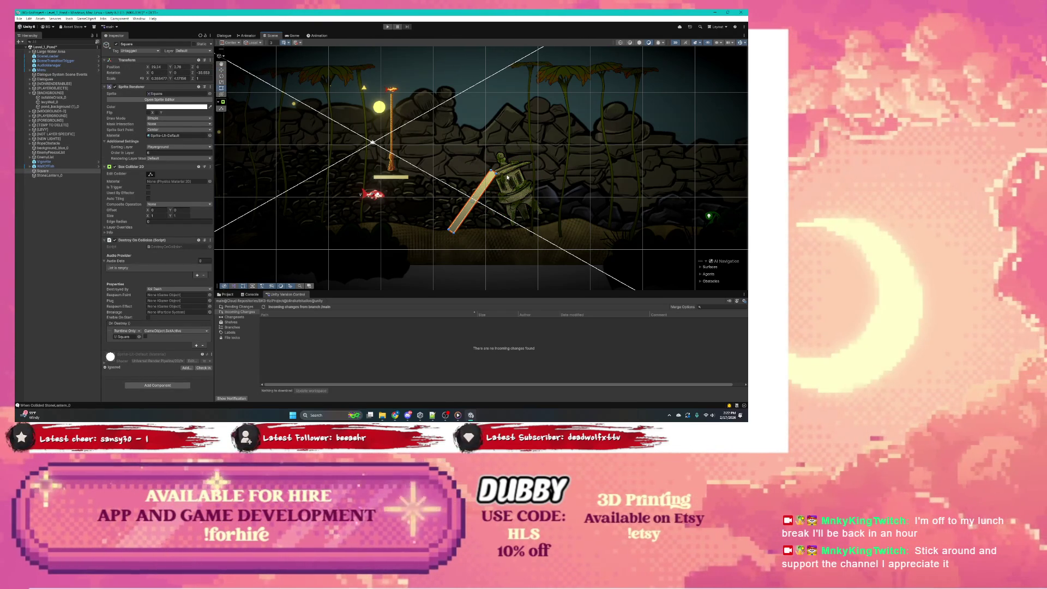
{"action": "left_click_drag", "start_coordinate": [494, 172], "coordinate": [487, 182]}
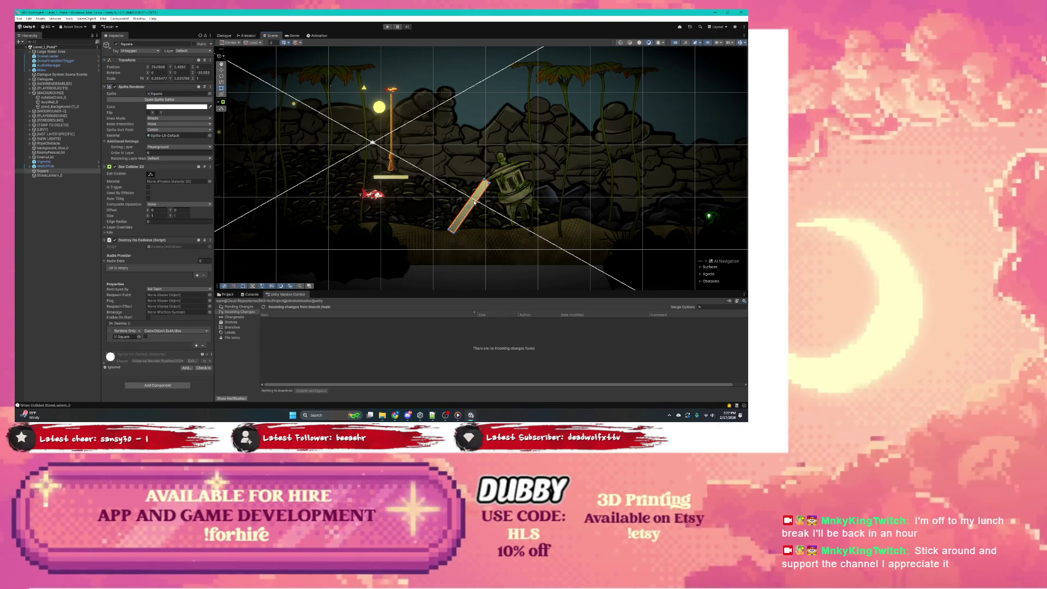
{"action": "key", "text": "w"}
{"action": "left_click_drag", "start_coordinate": [472, 206], "coordinate": [484, 212]}
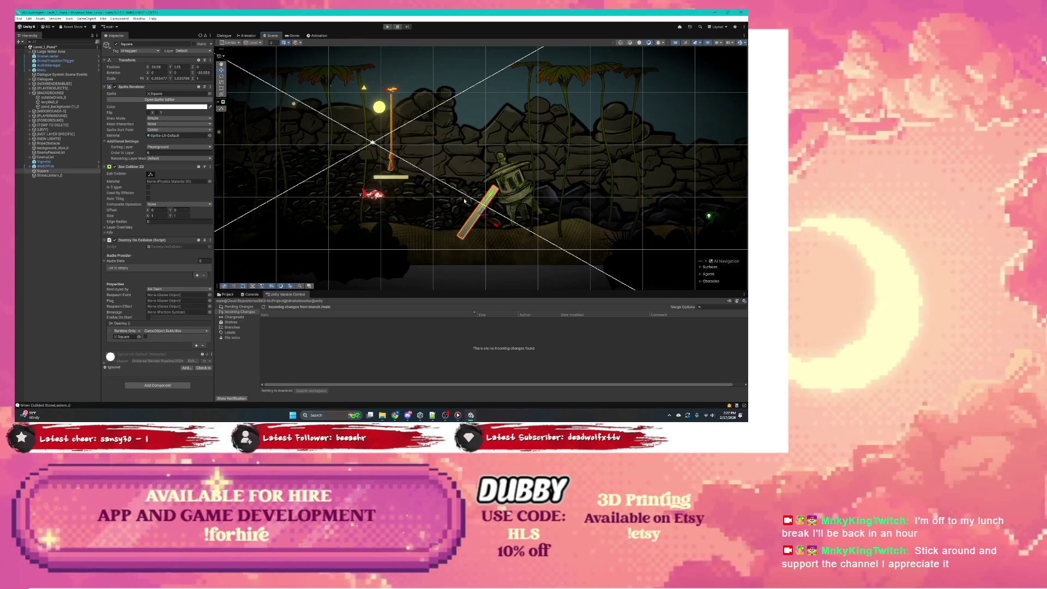
Expand Large Water Area in the Hierarchy and select its Water child
{"action": "left_click", "coordinate": [16, 11]}
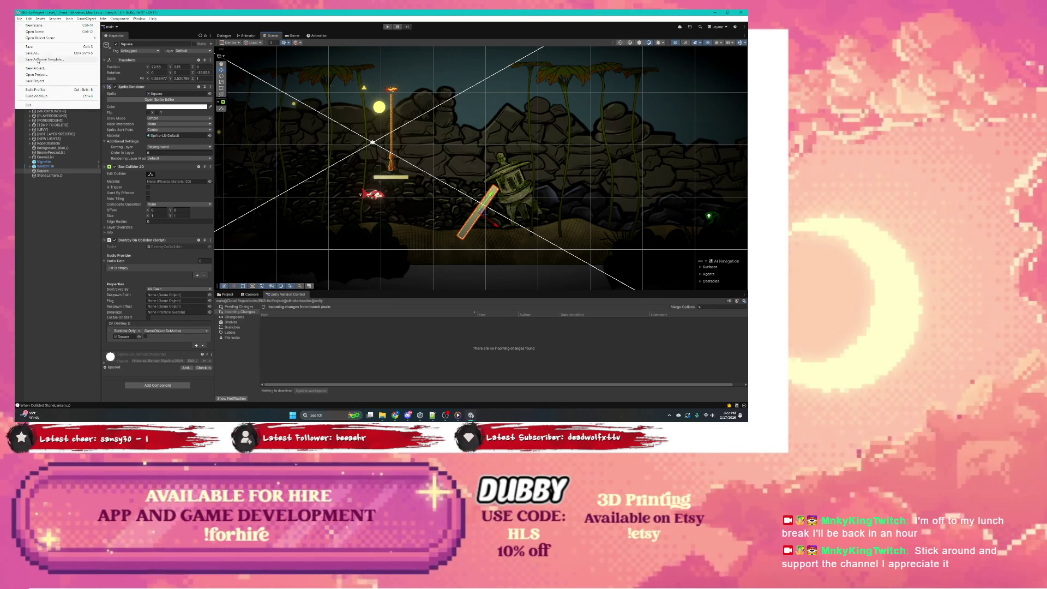
{"action": "left_click", "coordinate": [31, 45]}
{"action": "left_click", "coordinate": [52, 51]}
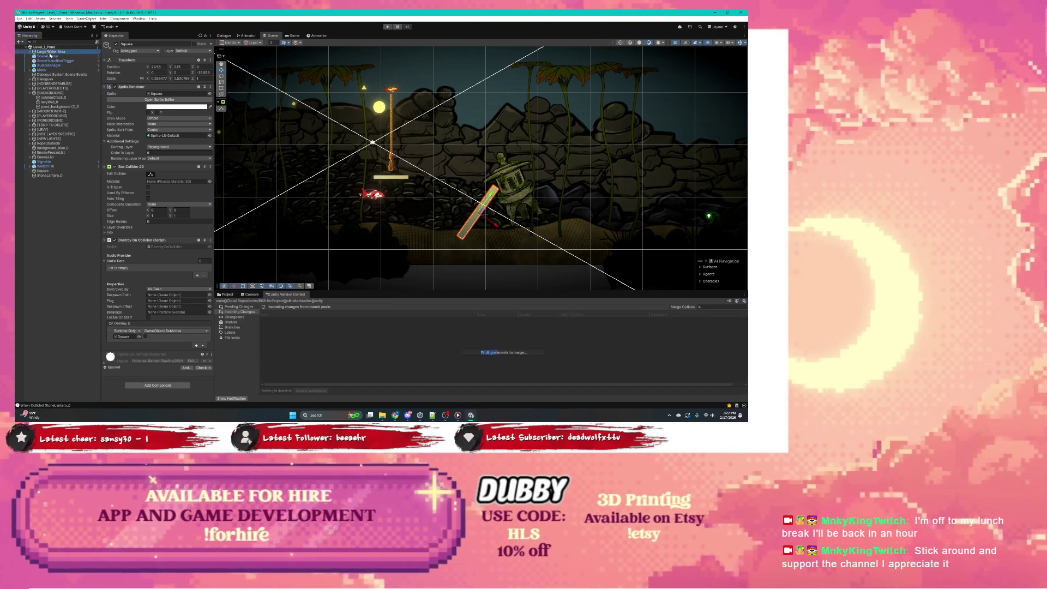
{"action": "left_click", "coordinate": [30, 51]}
{"action": "left_click", "coordinate": [46, 56]}
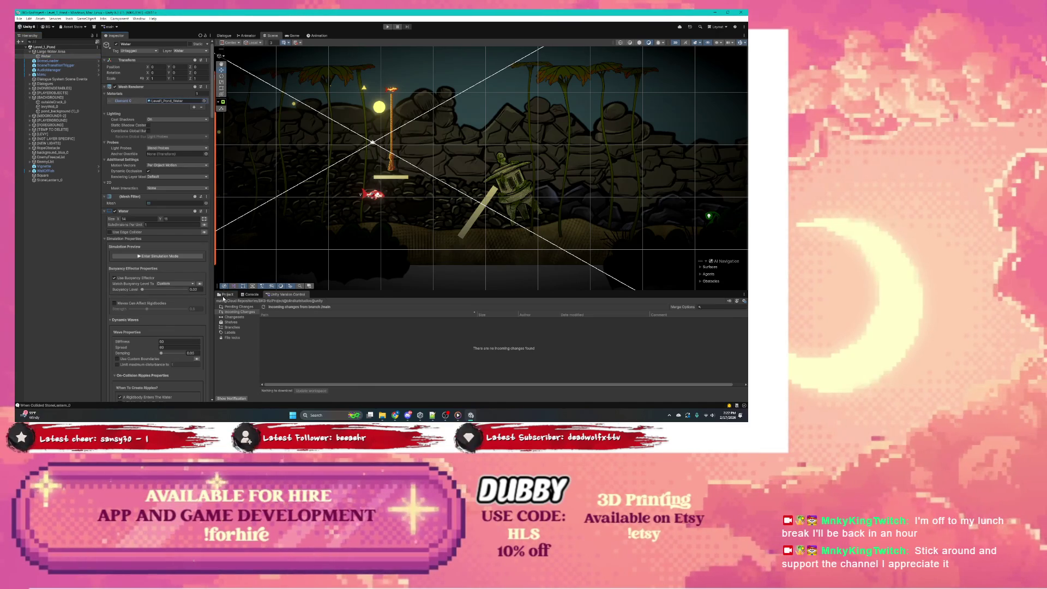
In Pending Changes, inspect the ProjectVersion.txt and project settings file changes
{"action": "left_click", "coordinate": [224, 295]}
{"action": "left_click", "coordinate": [286, 294]}
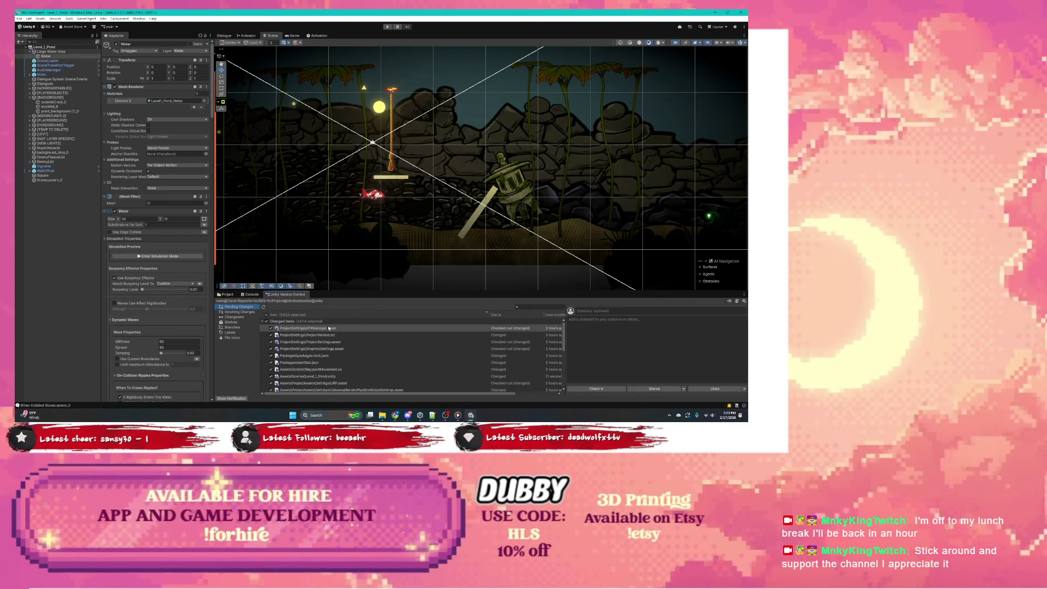
{"action": "scroll", "coordinate": [326, 362], "scroll_direction": "down", "scroll_amount": 2}
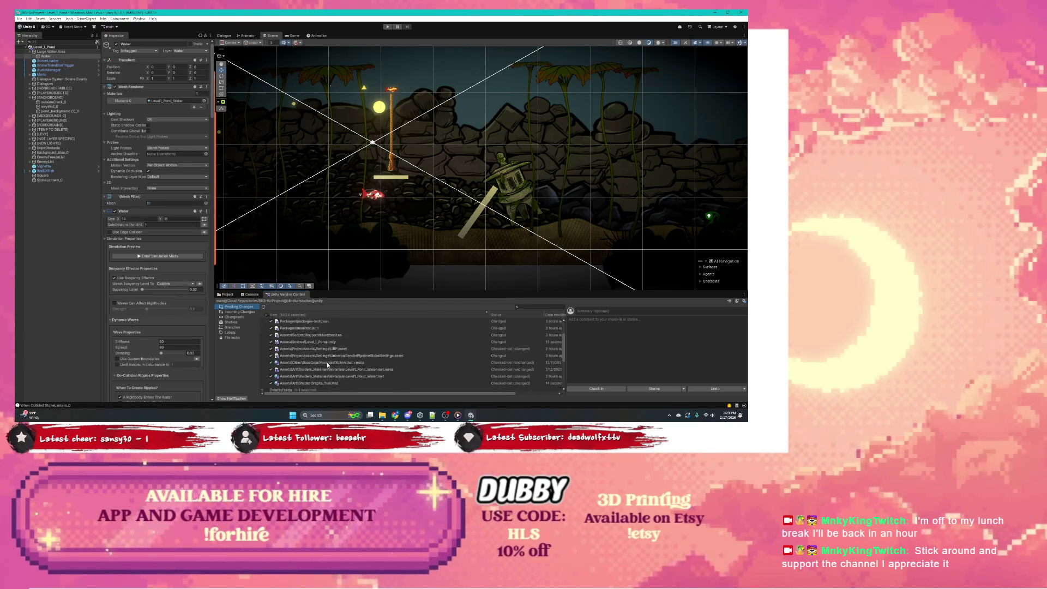
{"action": "scroll", "coordinate": [351, 353], "scroll_direction": "down", "scroll_amount": 2}
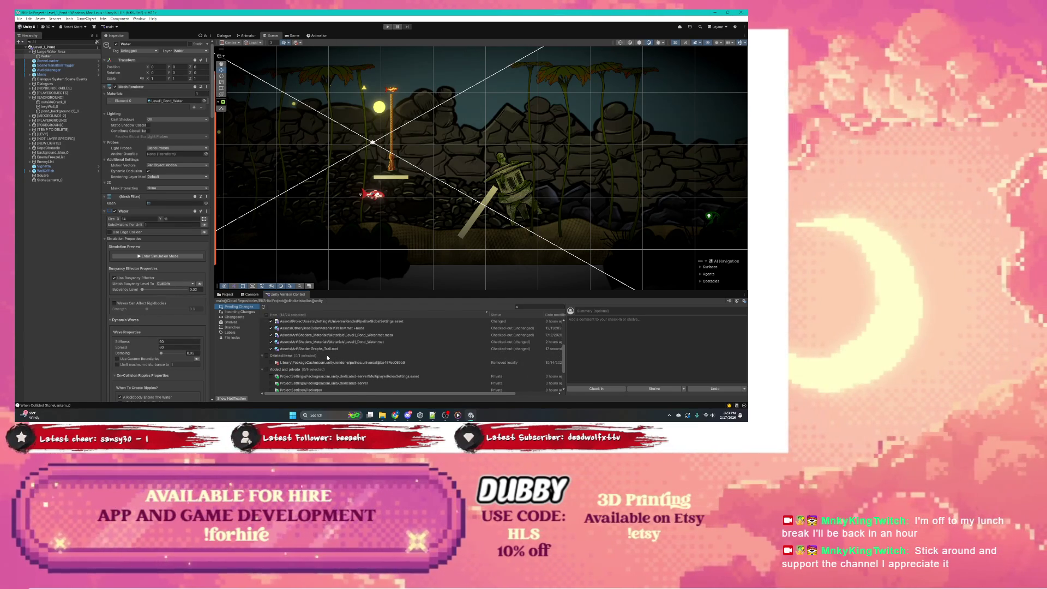
{"action": "scroll", "coordinate": [327, 358], "scroll_direction": "up", "scroll_amount": 4}
{"action": "left_click", "coordinate": [322, 335]}
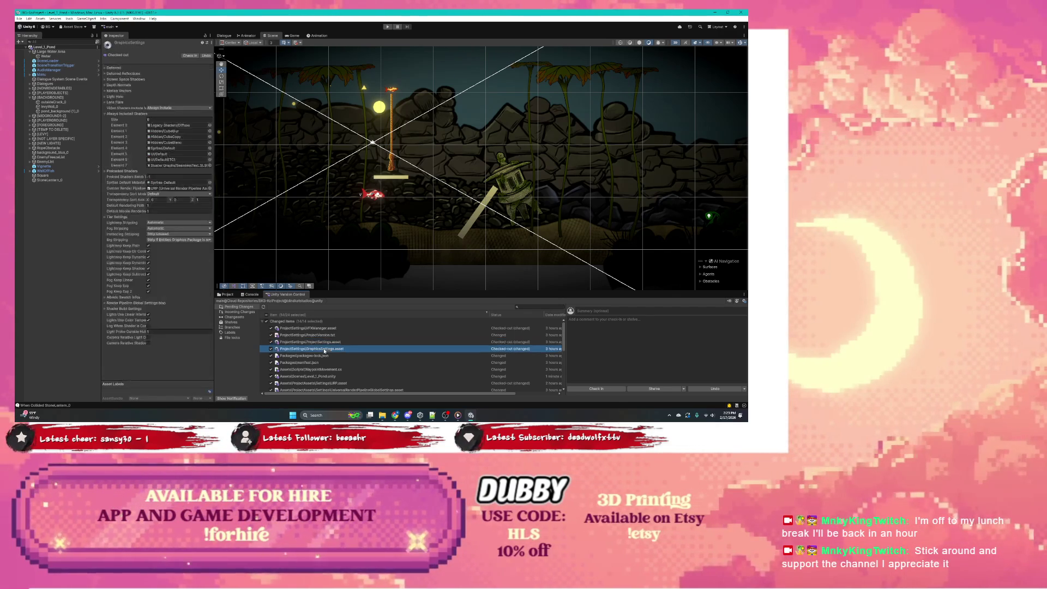
{"action": "left_click", "coordinate": [327, 348]}
{"action": "left_click", "coordinate": [329, 356]}
Inspect the changed scene, URP asset and Level1_Pond_Water material, then show it among project assets
{"action": "scroll", "coordinate": [340, 362], "scroll_direction": "down", "scroll_amount": 1}
{"action": "left_click", "coordinate": [340, 359]}
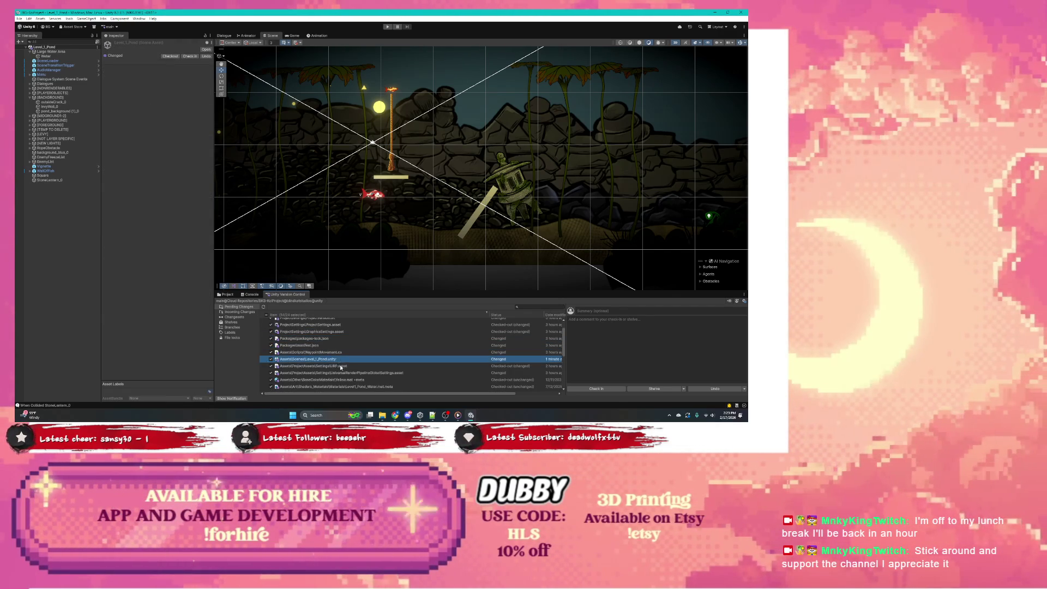
{"action": "left_click", "coordinate": [349, 365]}
{"action": "scroll", "coordinate": [381, 366], "scroll_direction": "down", "scroll_amount": 1}
{"action": "left_click", "coordinate": [384, 363]}
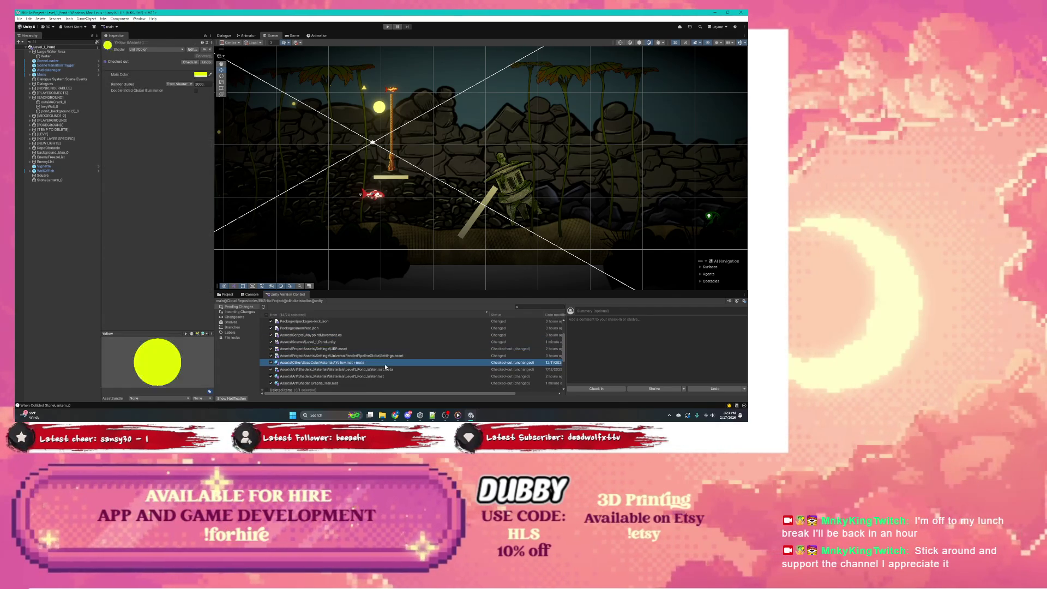
{"action": "left_click", "coordinate": [384, 369]}
{"action": "left_click", "coordinate": [225, 295]}
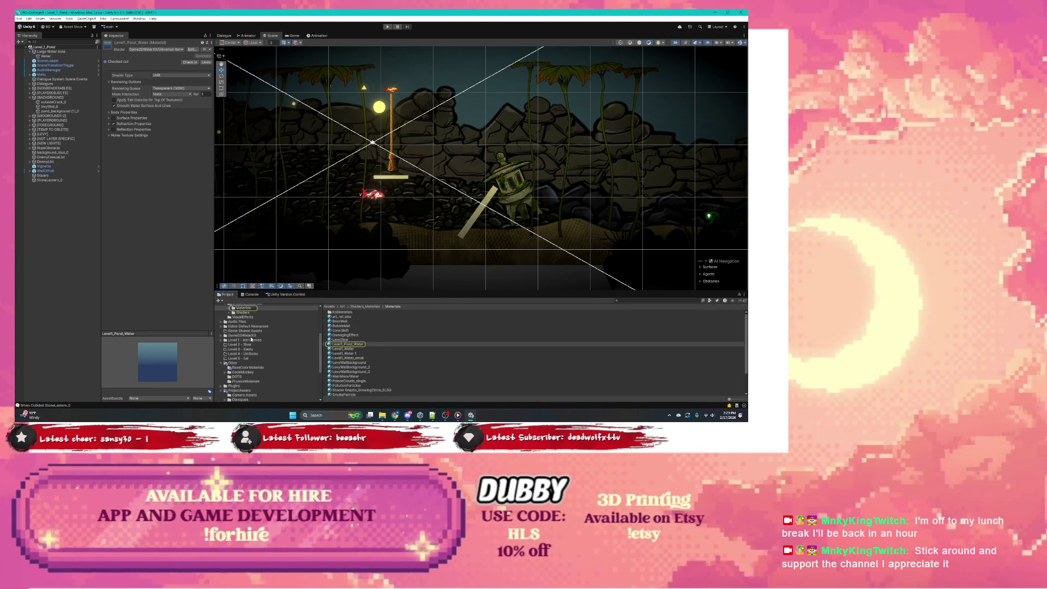
Browse the Dialogues folder in the Project tree and collapse the Art folder
{"action": "scroll", "coordinate": [251, 338], "scroll_direction": "down", "scroll_amount": 5}
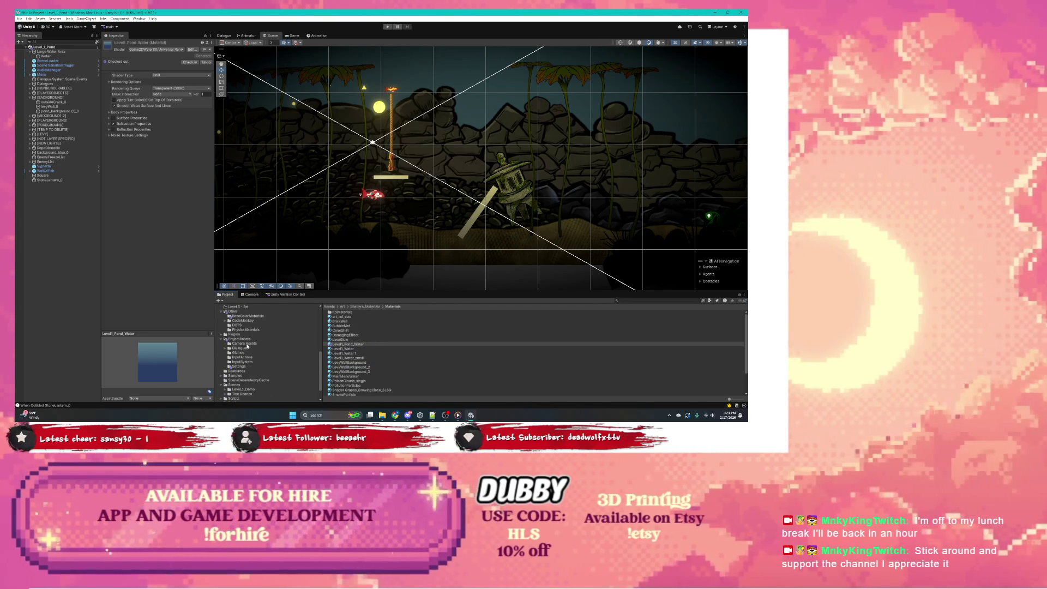
{"action": "left_click", "coordinate": [241, 348]}
{"action": "scroll", "coordinate": [254, 355], "scroll_direction": "down", "scroll_amount": 2}
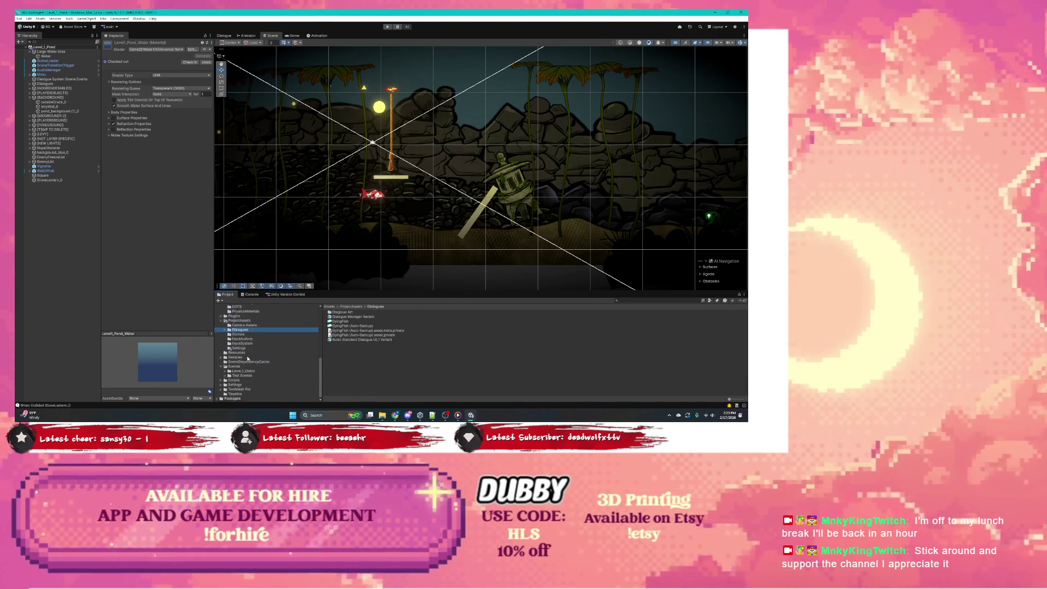
{"action": "left_click", "coordinate": [259, 358]}
{"action": "left_click", "coordinate": [242, 330]}
{"action": "scroll", "coordinate": [246, 333], "scroll_direction": "up", "scroll_amount": 5}
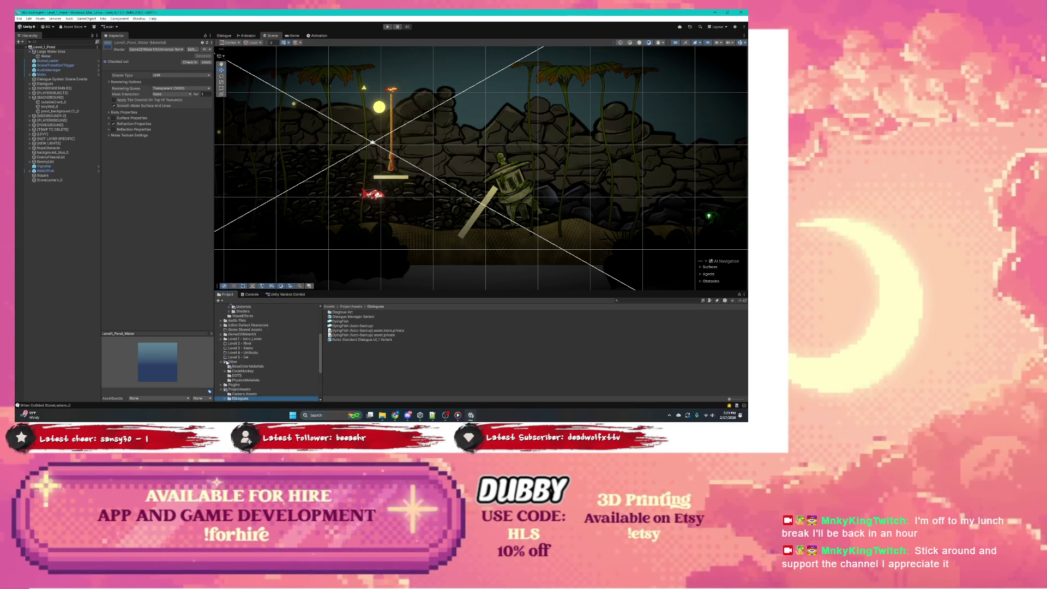
{"action": "scroll", "coordinate": [226, 340], "scroll_direction": "up", "scroll_amount": 2}
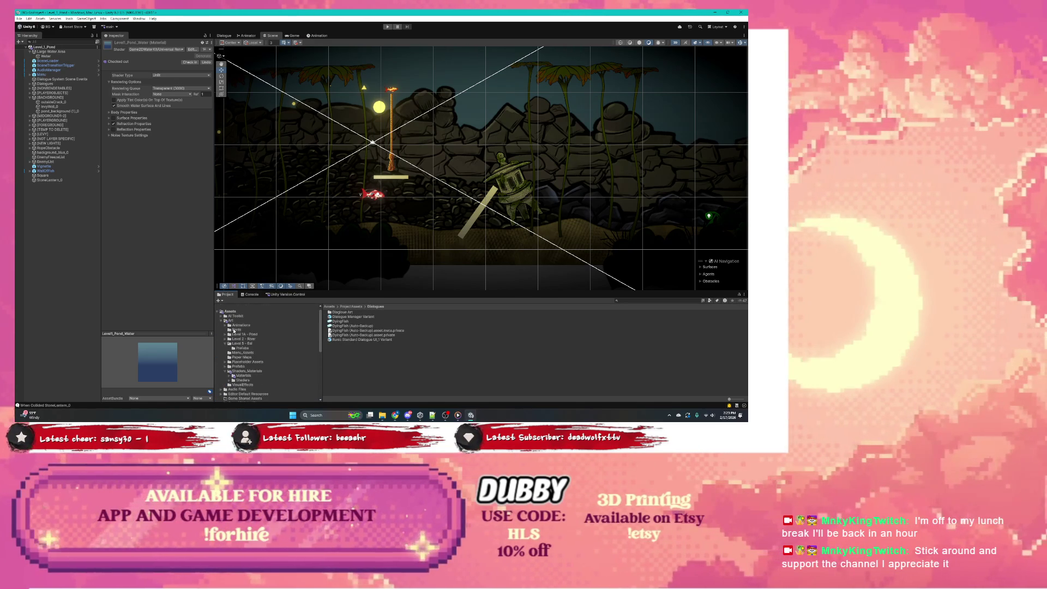
{"action": "left_click", "coordinate": [220, 321]}
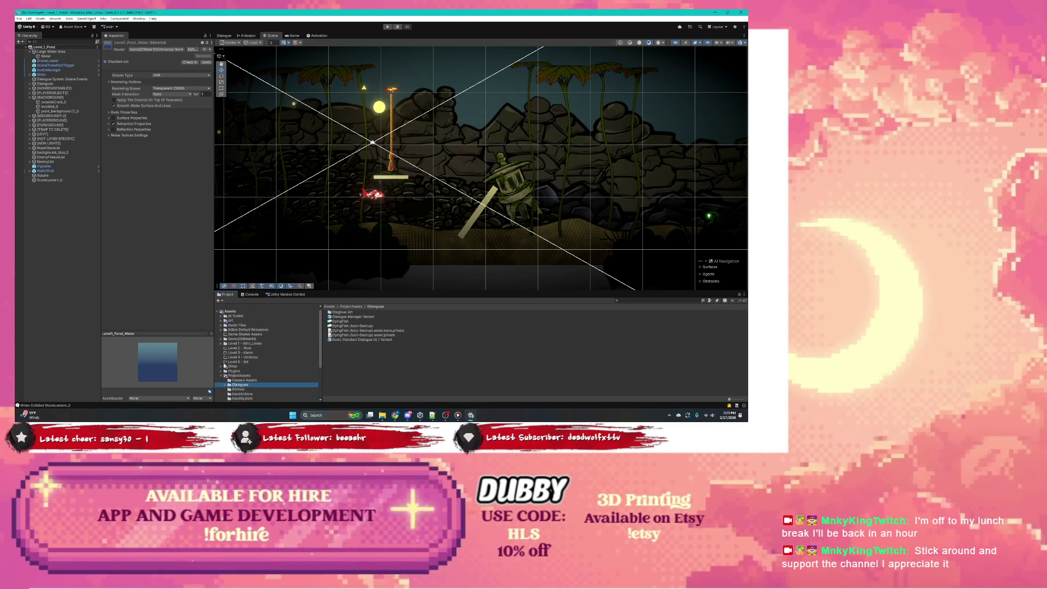
Open ProjectAssets > Scenes and reopen the Level_1_Pond scene
{"action": "left_click", "coordinate": [228, 376]}
{"action": "left_click", "coordinate": [221, 376]}
{"action": "scroll", "coordinate": [230, 361], "scroll_direction": "down", "scroll_amount": 3}
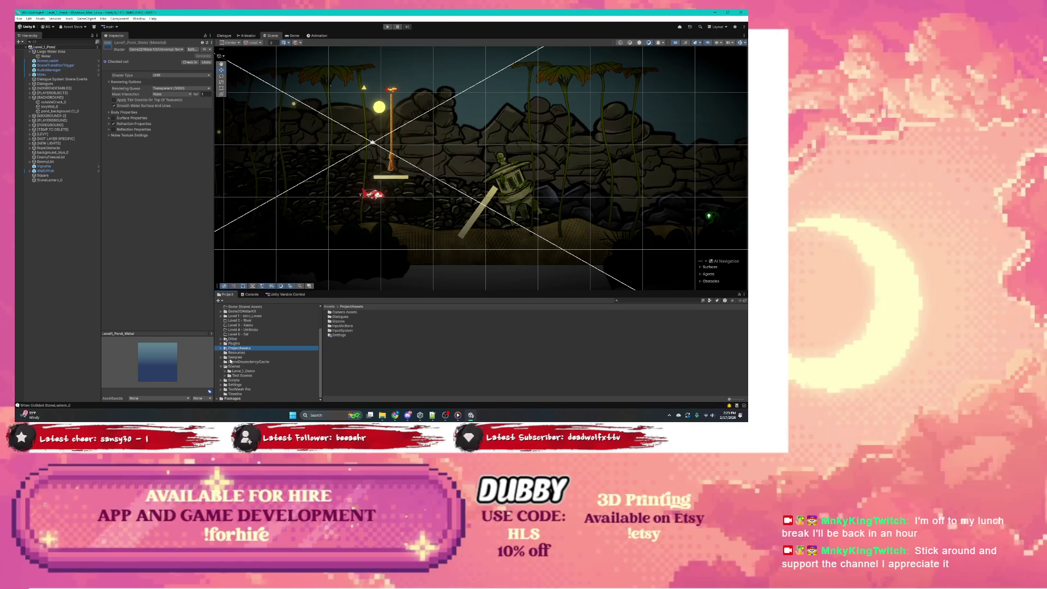
{"action": "left_click", "coordinate": [251, 365]}
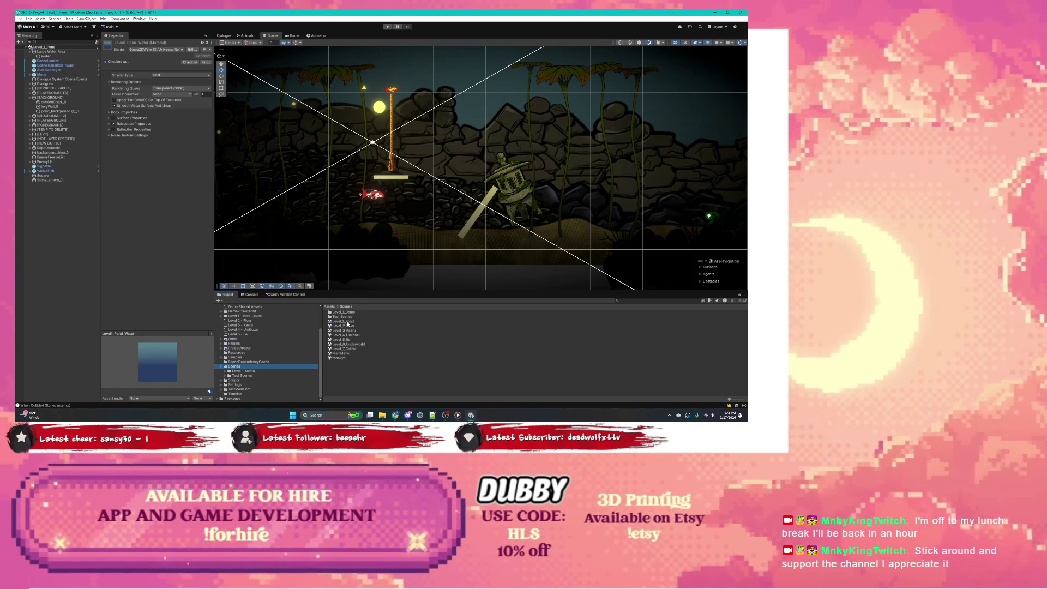
{"action": "double_click", "coordinate": [343, 323]}
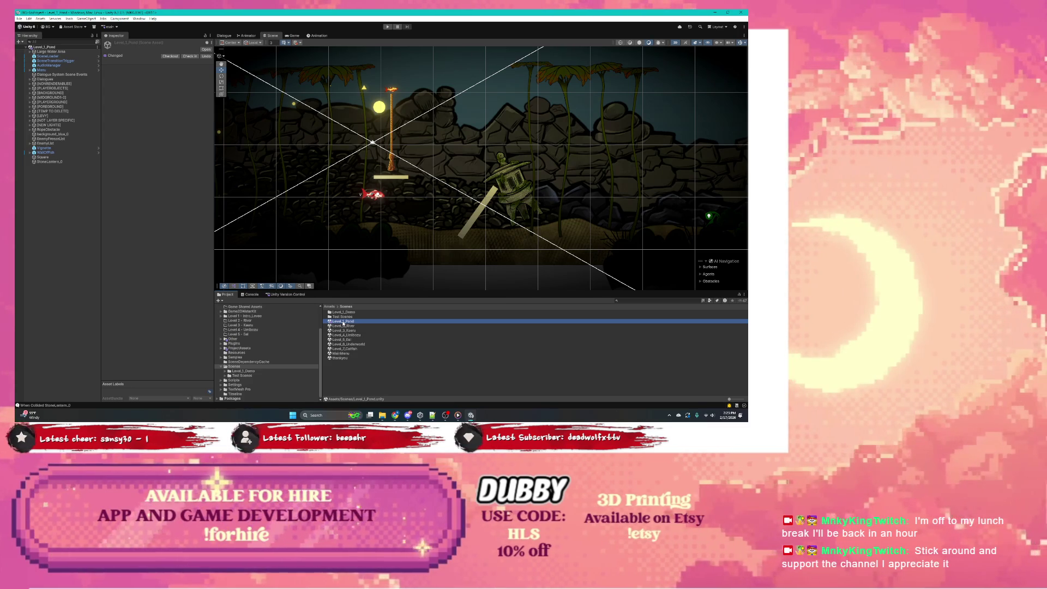
Open Level_2_River, then switch to the Level_5_Eel scene and select its Orb light
{"action": "double_click", "coordinate": [344, 325]}
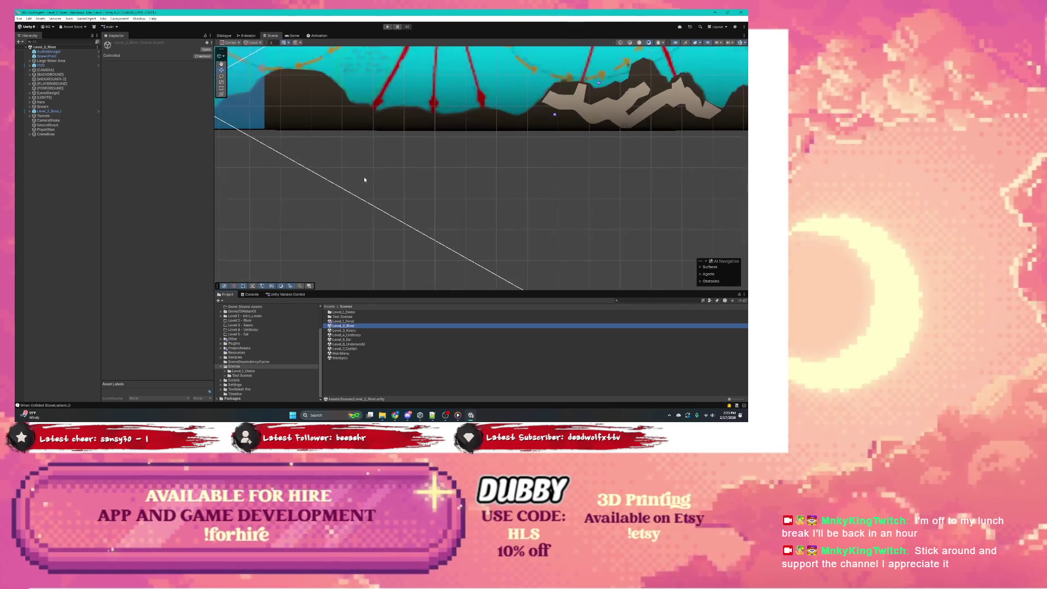
{"action": "left_click", "coordinate": [353, 339]}
{"action": "double_click", "coordinate": [353, 339]}
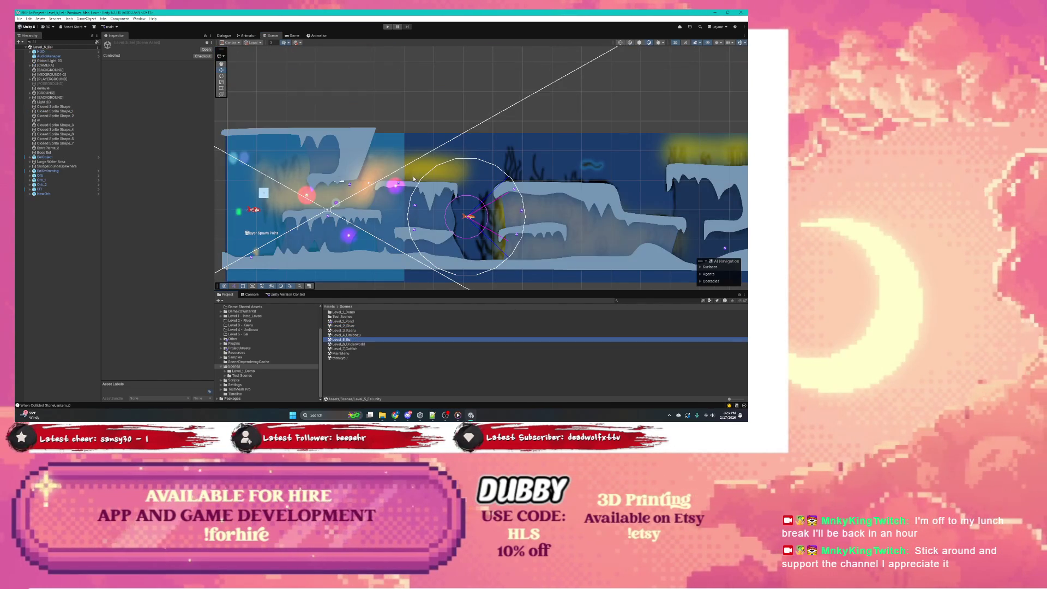
{"action": "scroll", "coordinate": [349, 210], "scroll_direction": "up", "scroll_amount": 3}
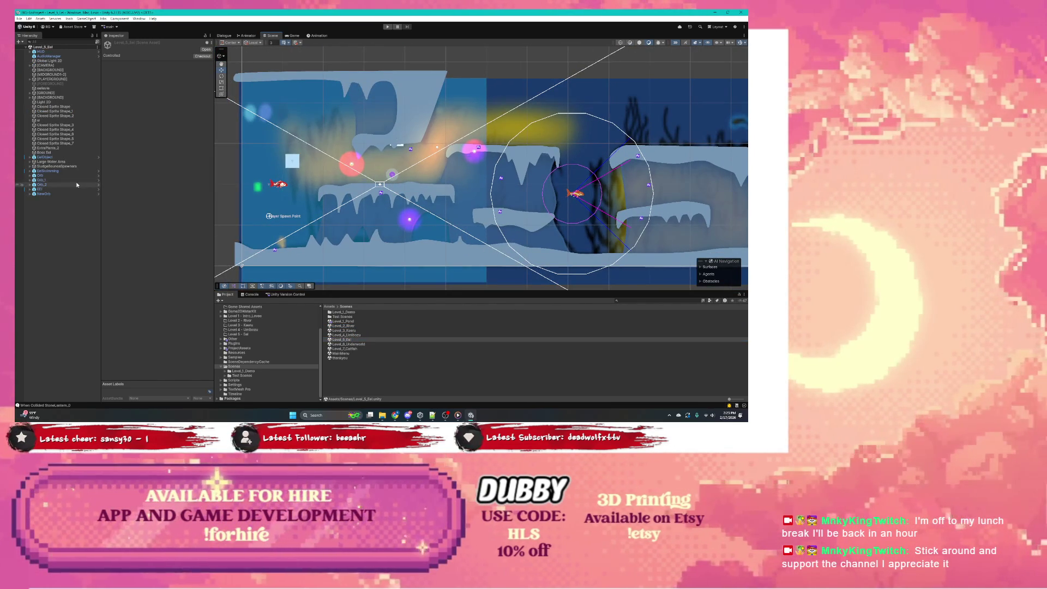
{"action": "left_click", "coordinate": [55, 177]}
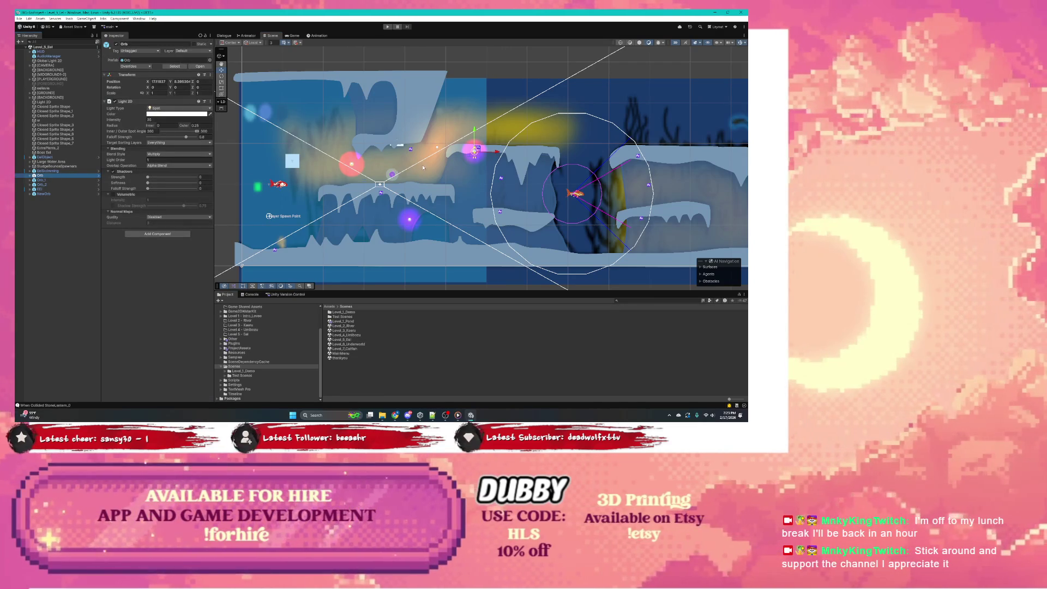
Expand Orb to show its Sprite Light 2D child, then select NewOrb and Water
{"action": "scroll", "coordinate": [480, 162], "scroll_direction": "up", "scroll_amount": 3}
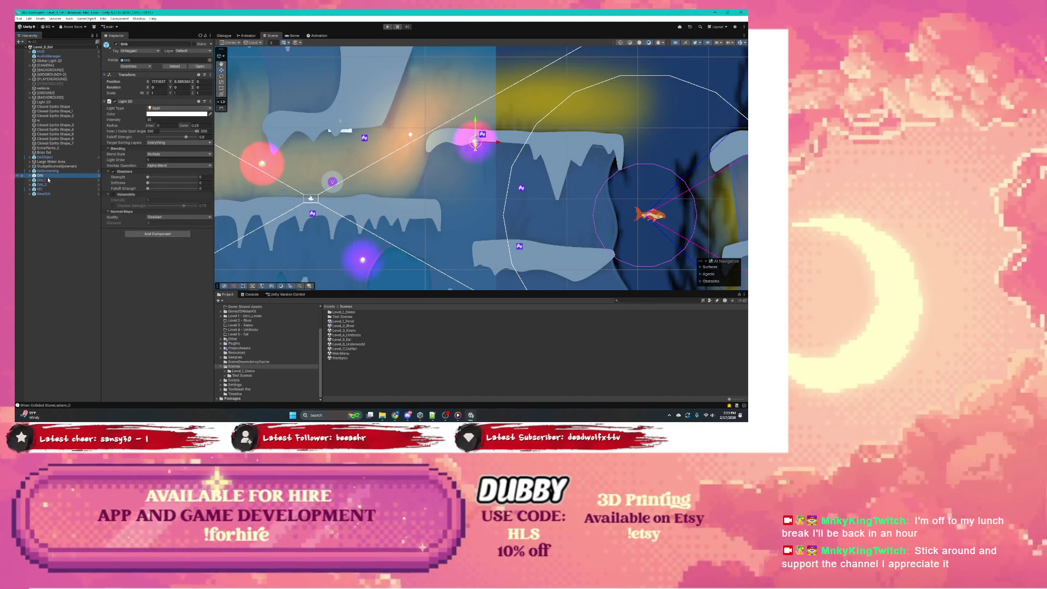
{"action": "key", "text": "Right"}
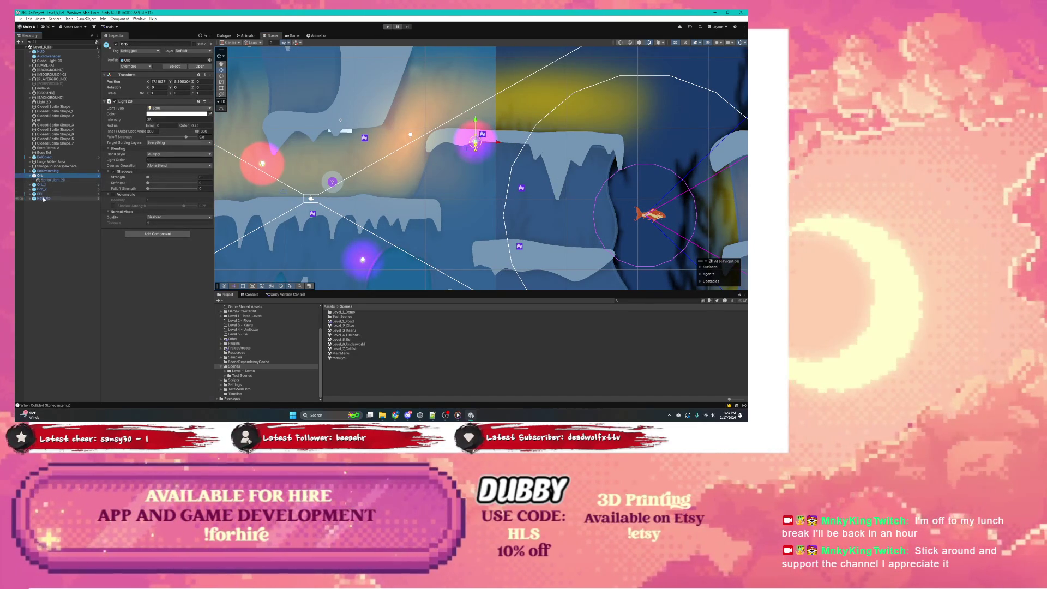
{"action": "left_click", "coordinate": [44, 198]}
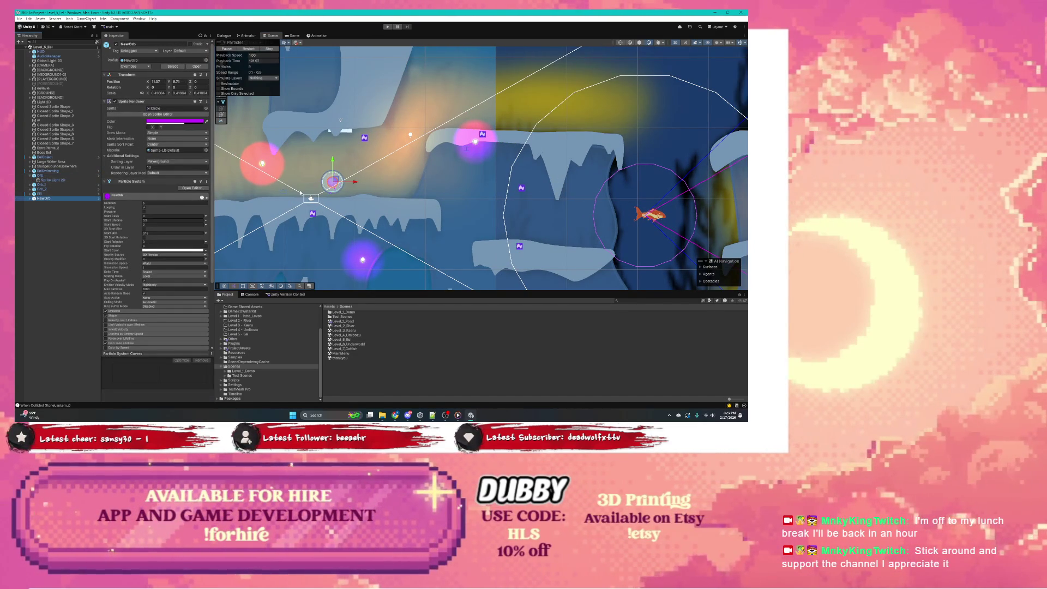
{"action": "scroll", "coordinate": [338, 190], "scroll_direction": "up", "scroll_amount": 2}
{"action": "left_click", "coordinate": [275, 193]}
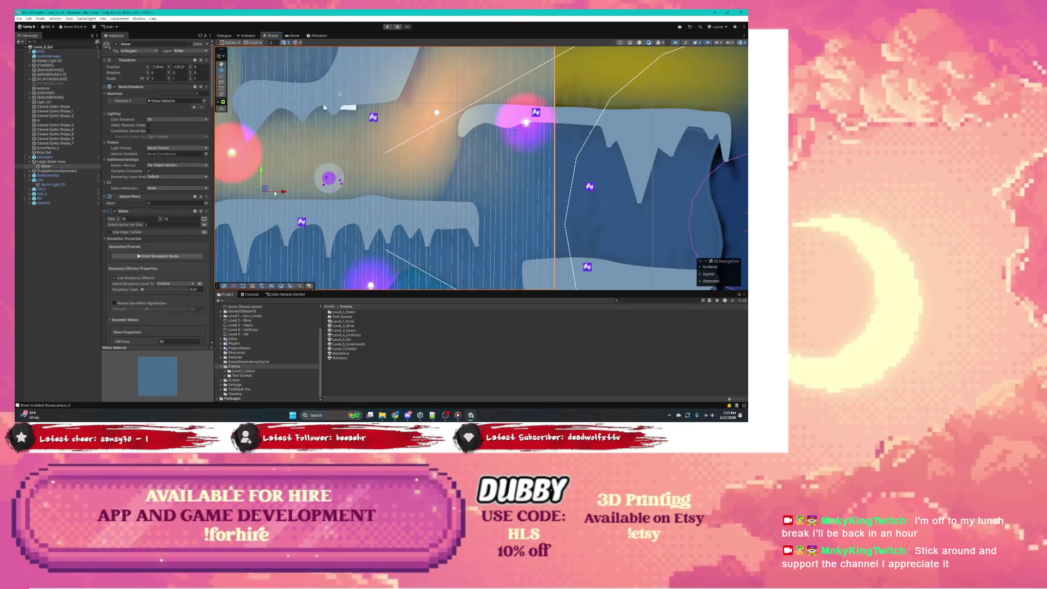
{"action": "left_click", "coordinate": [58, 202]}
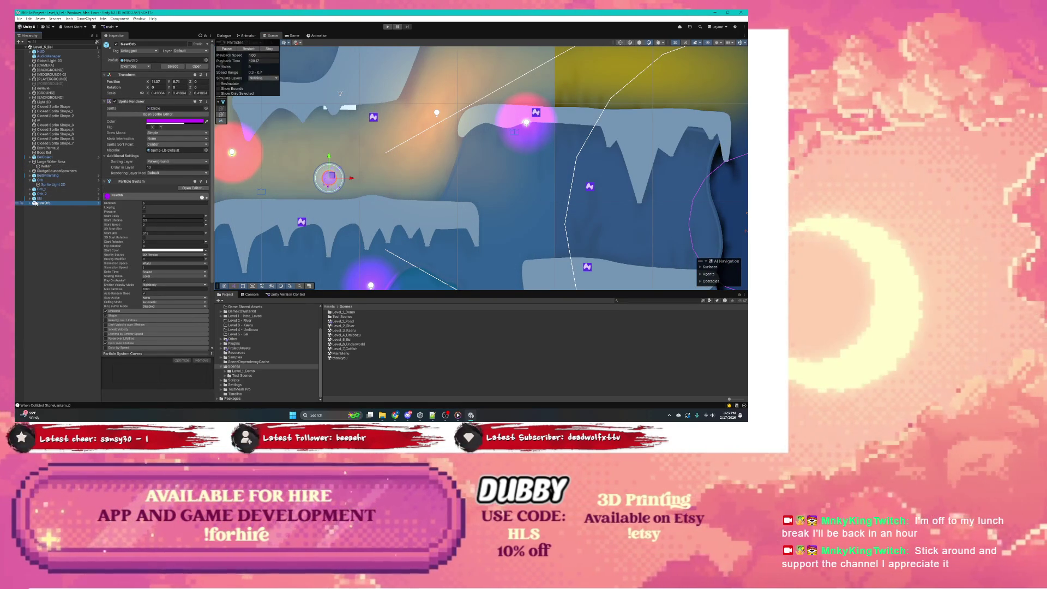
Expand NewOrb to select its NewOrbOutside child, then return to NewOrb
{"action": "left_click", "coordinate": [30, 203]}
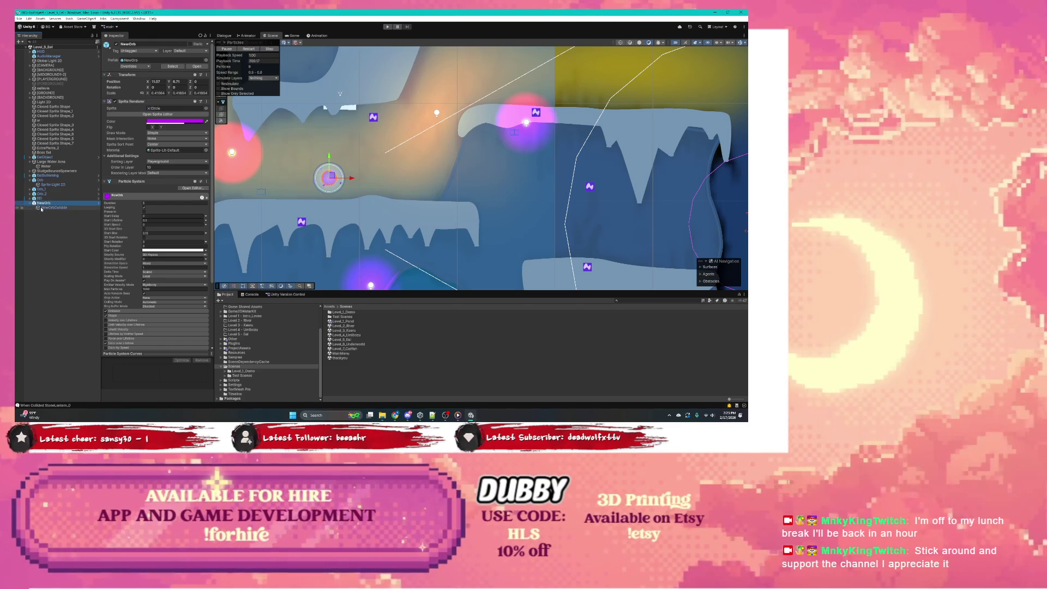
{"action": "left_click", "coordinate": [41, 208]}
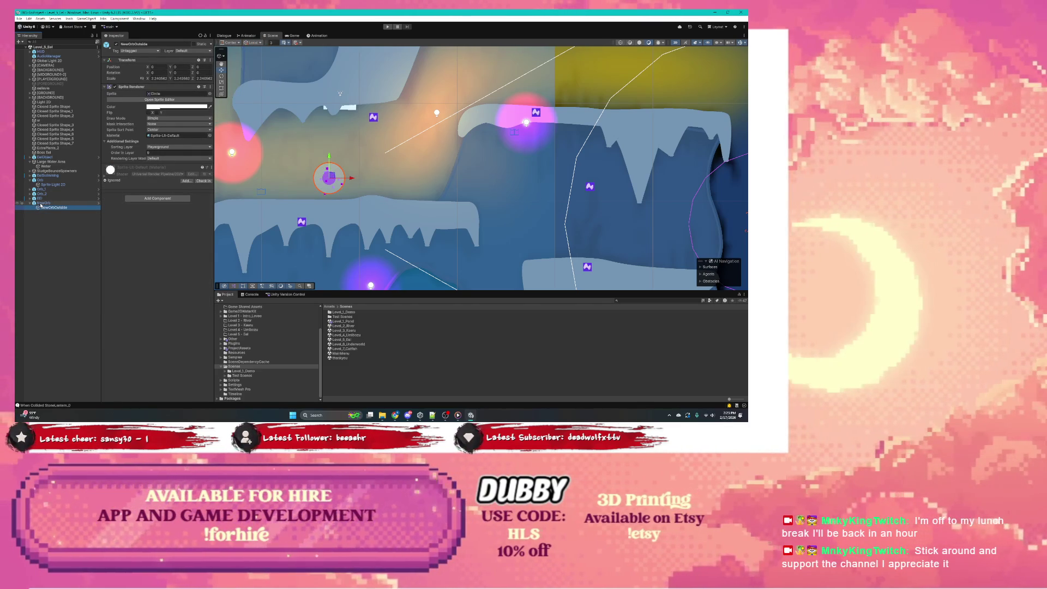
{"action": "left_click", "coordinate": [41, 204]}
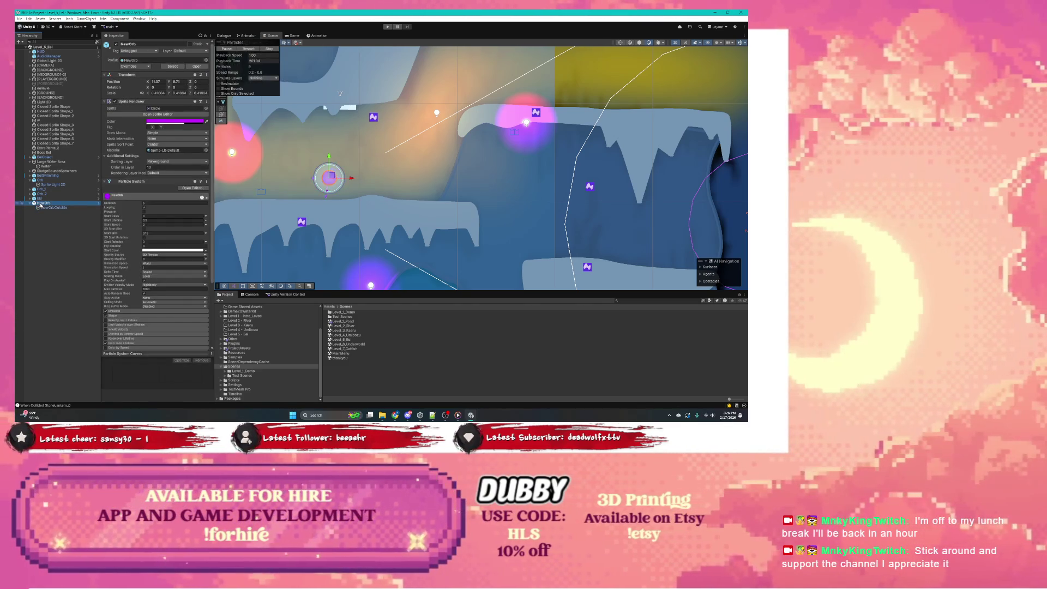
{"action": "left_click", "coordinate": [352, 199]}
{"action": "left_click", "coordinate": [324, 187]}
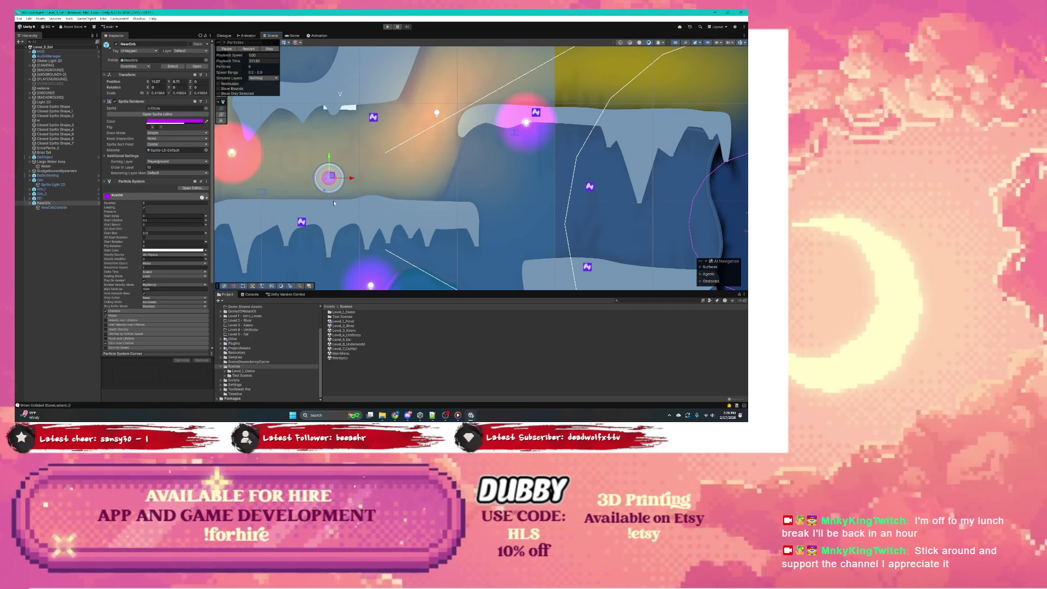
{"action": "scroll", "coordinate": [334, 203], "scroll_direction": "down", "scroll_amount": 4}
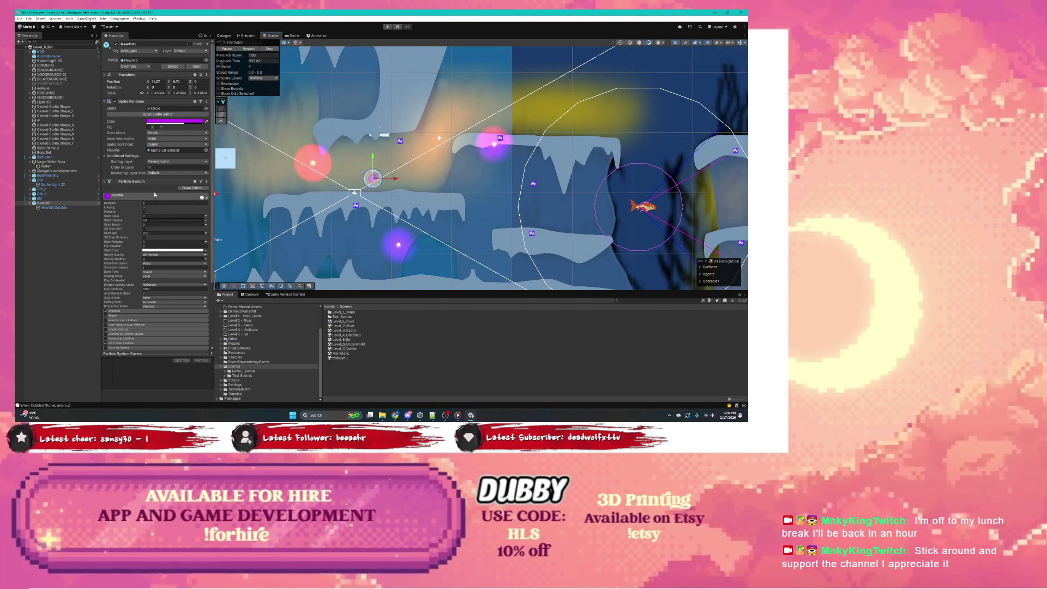
Inspect the EEl object's components, then show the Orb_2 light's Light 2D settings
{"action": "scroll", "coordinate": [127, 176], "scroll_direction": "down", "scroll_amount": 3}
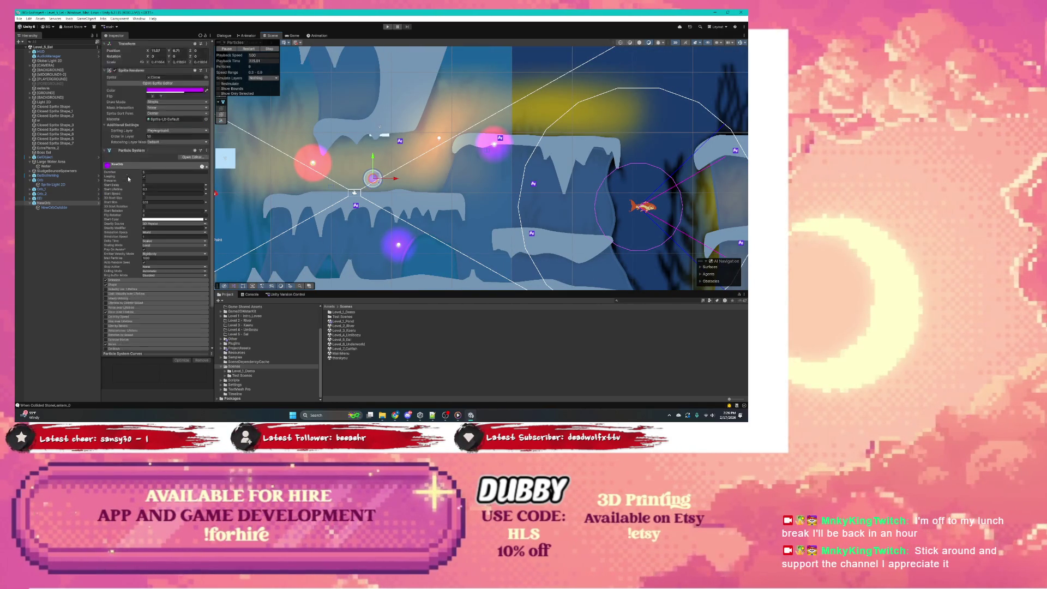
{"action": "left_click", "coordinate": [50, 199]}
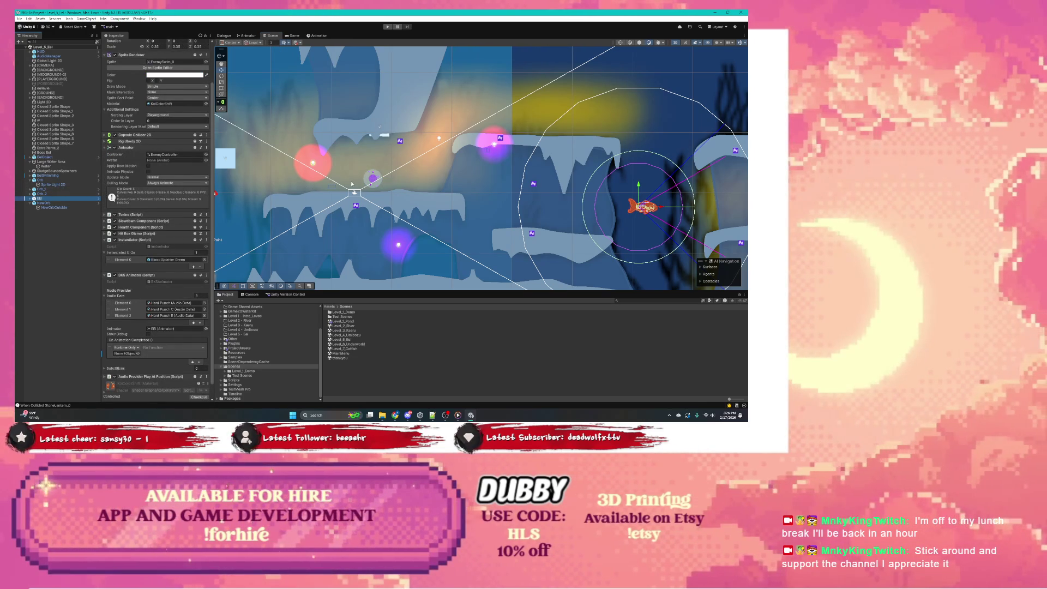
{"action": "scroll", "coordinate": [351, 181], "scroll_direction": "down", "scroll_amount": 2}
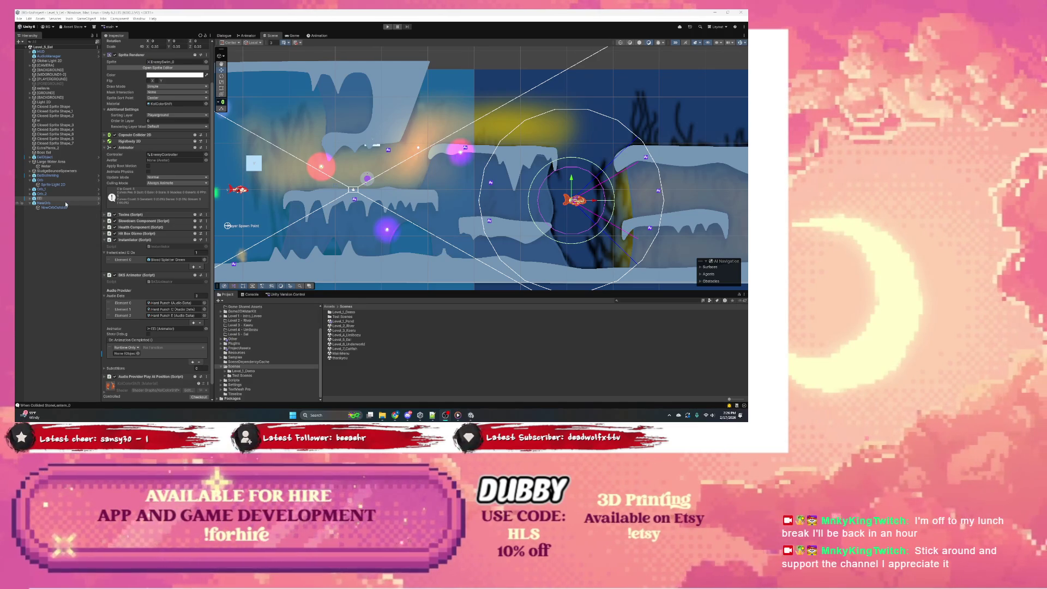
{"action": "left_click", "coordinate": [48, 194]}
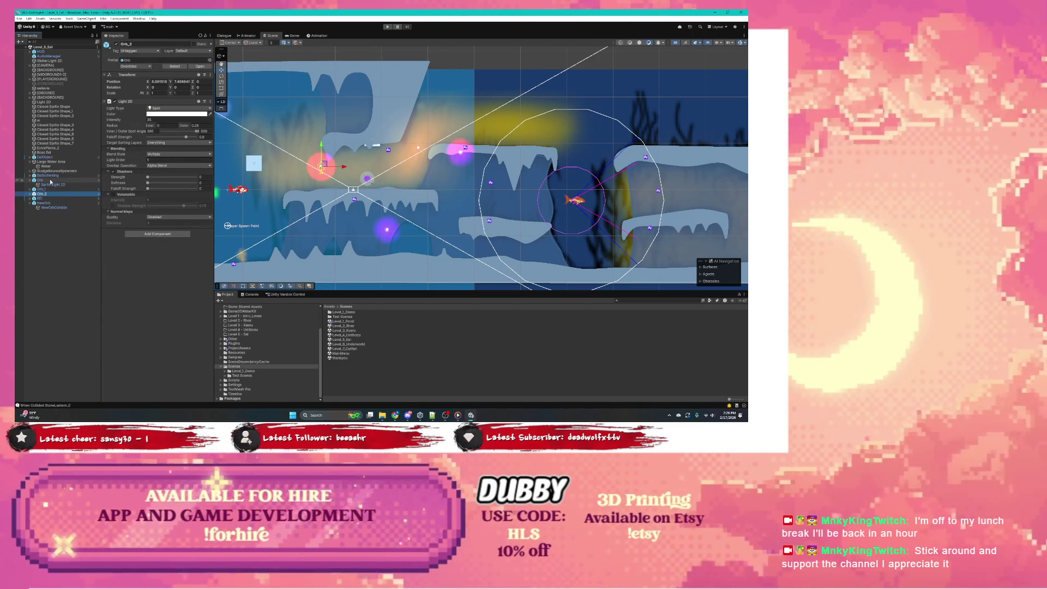
Search 'orb' in the Project window and delete the Orb prefab
{"action": "left_click", "coordinate": [51, 181], "text": "shift"}
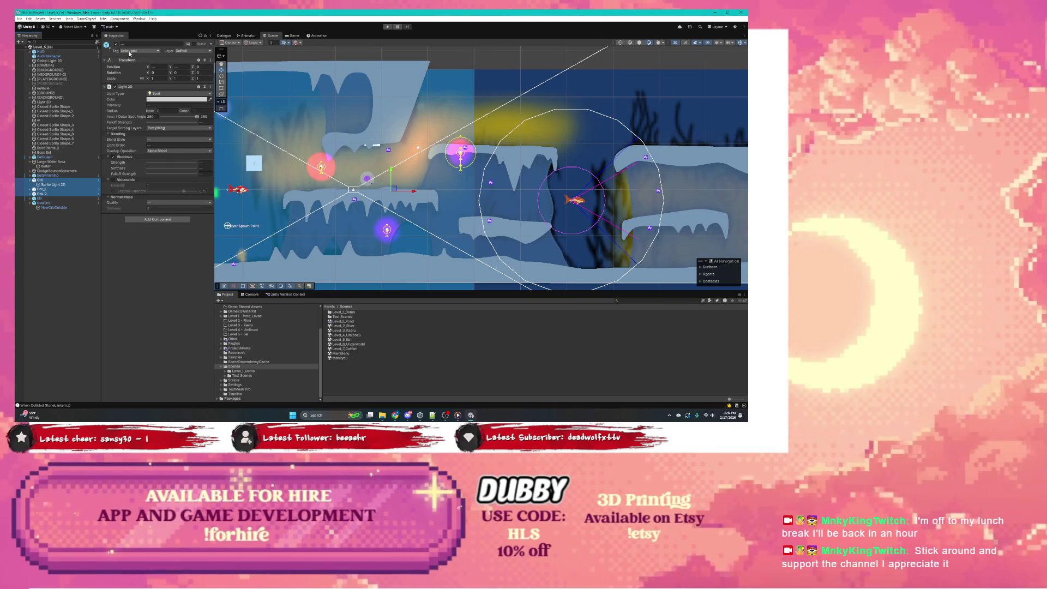
{"action": "left_click", "coordinate": [661, 301]}
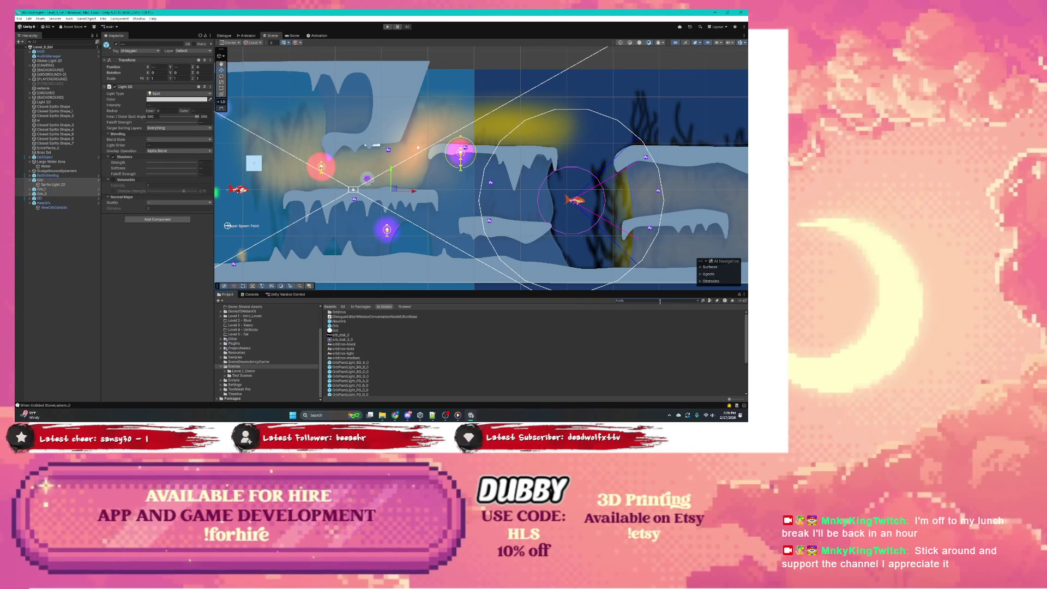
{"action": "left_click", "coordinate": [338, 326]}
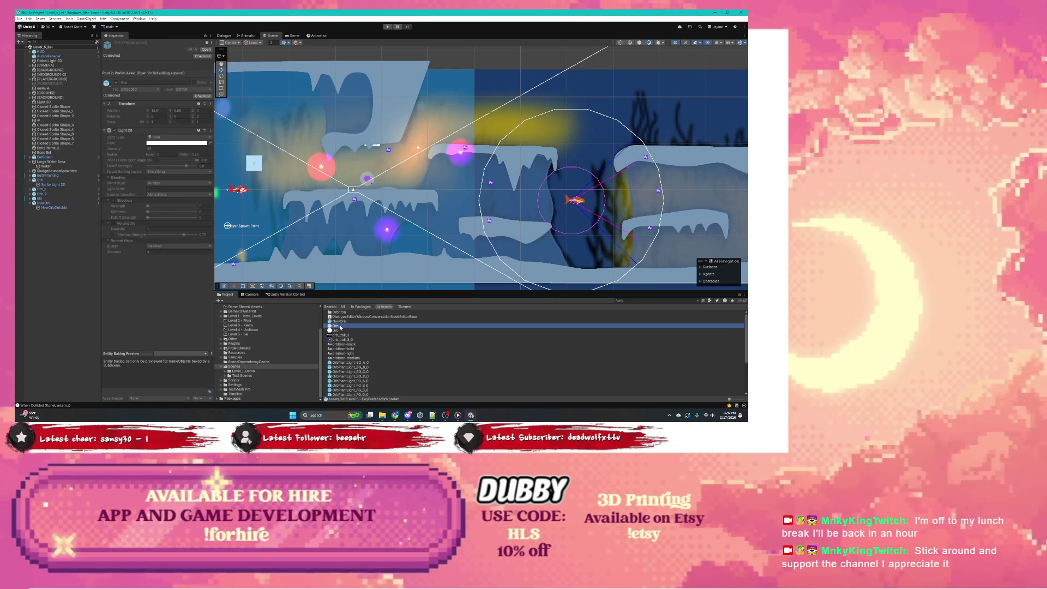
{"action": "key", "text": "Delete"}
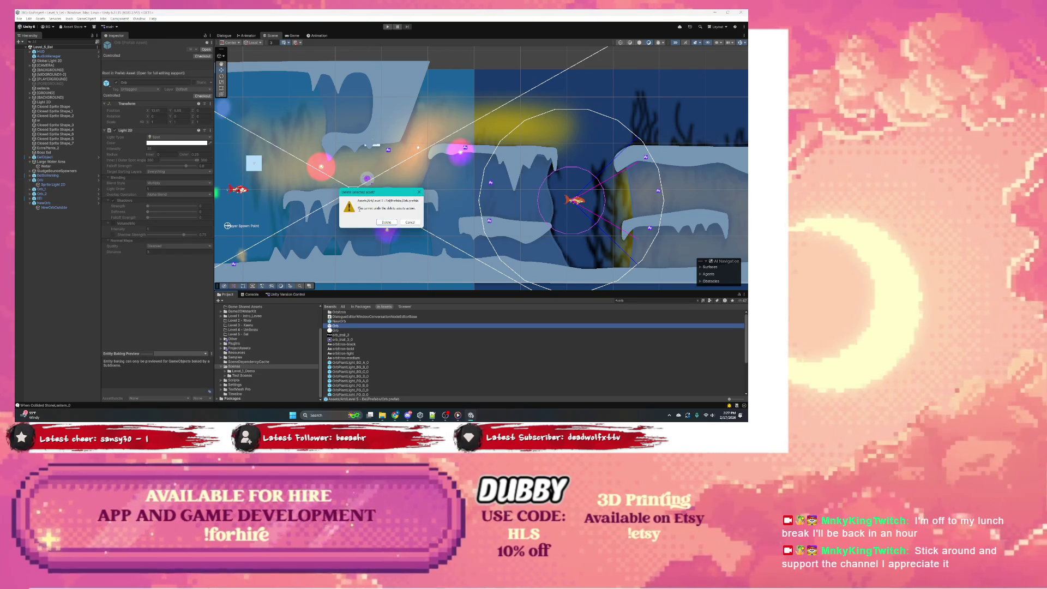
{"action": "key", "text": "Return"}
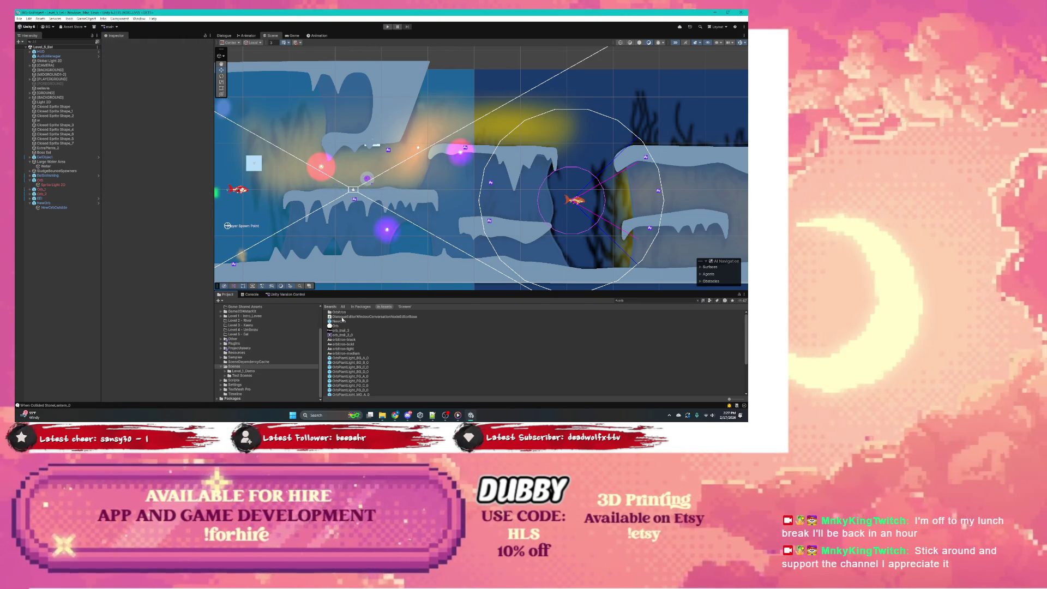
Select Orb, Orb_1 and Orb_2 together in the Hierarchy and delete them
{"action": "scroll", "coordinate": [370, 185], "scroll_direction": "up", "scroll_amount": 5}
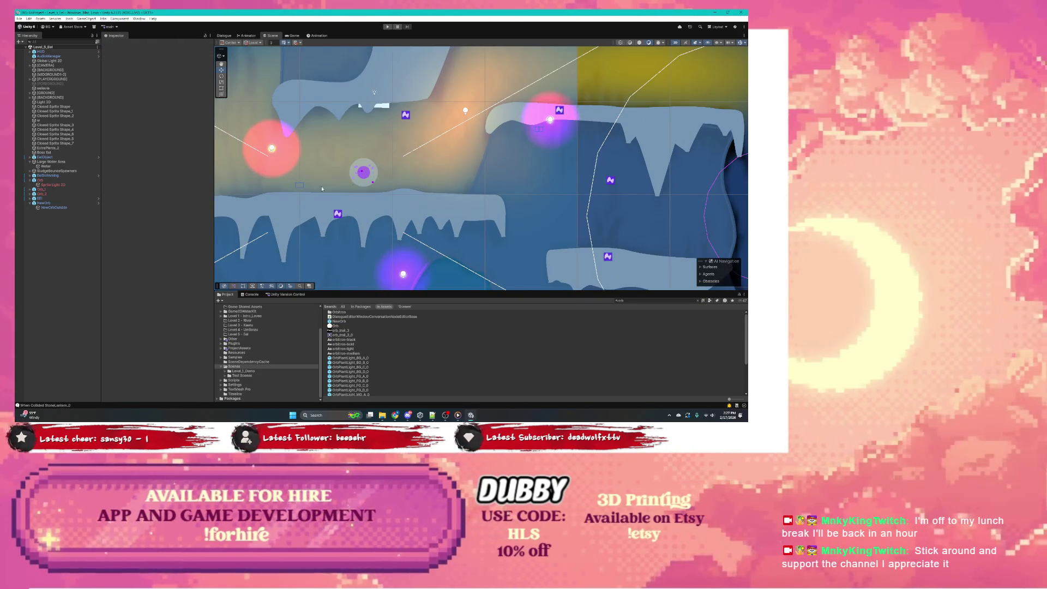
{"action": "left_click", "coordinate": [57, 180]}
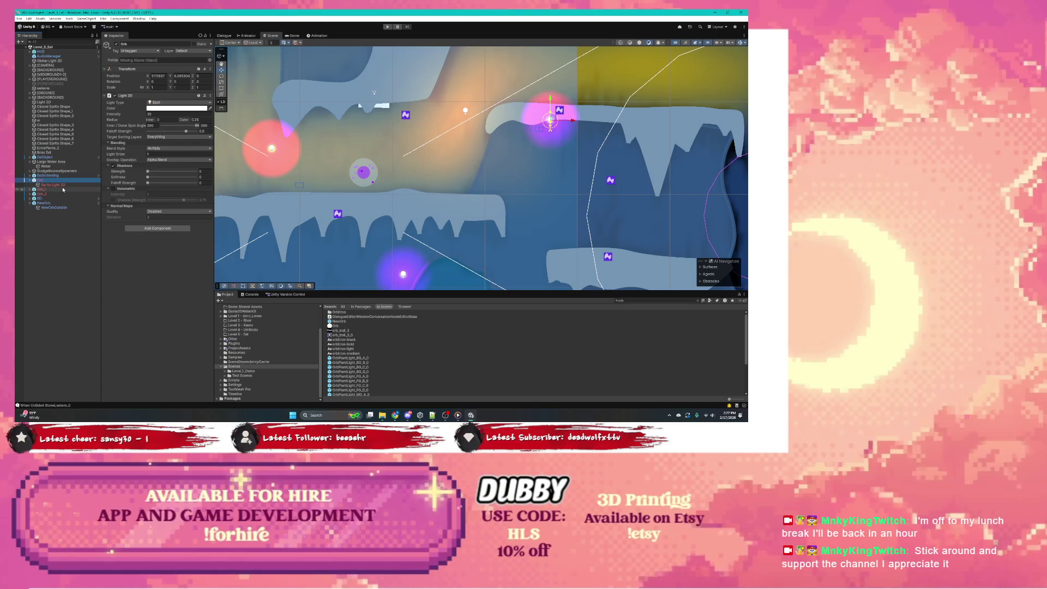
{"action": "left_click", "coordinate": [62, 189], "text": "shift"}
{"action": "left_click", "coordinate": [61, 194], "text": "shift"}
{"action": "key", "text": "Delete"}
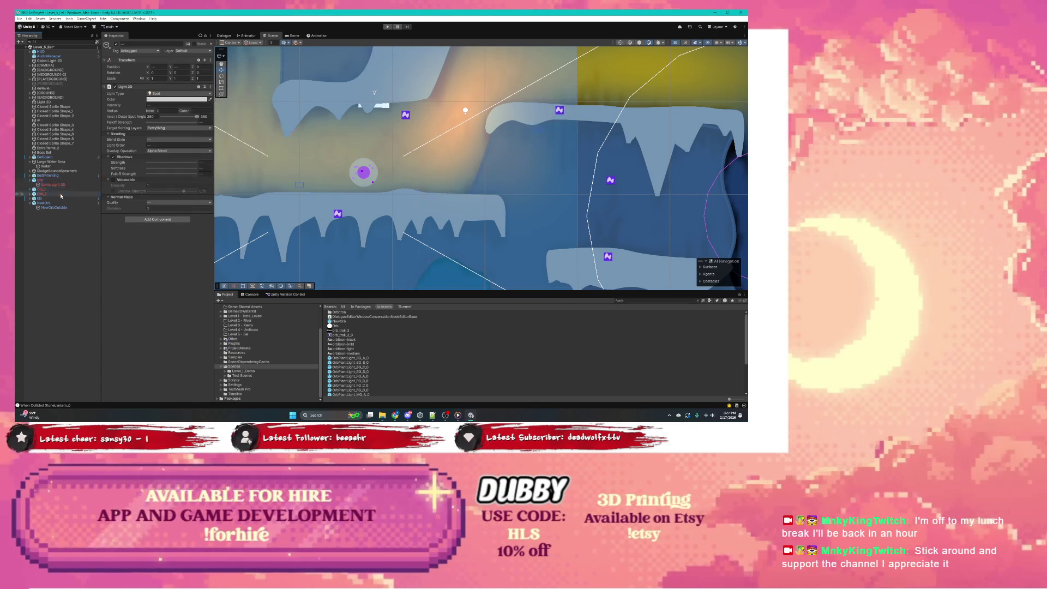
Compare NewOrb's Sprite Renderer and Particle System with its NewOrbOutside child
{"action": "left_click", "coordinate": [55, 185]}
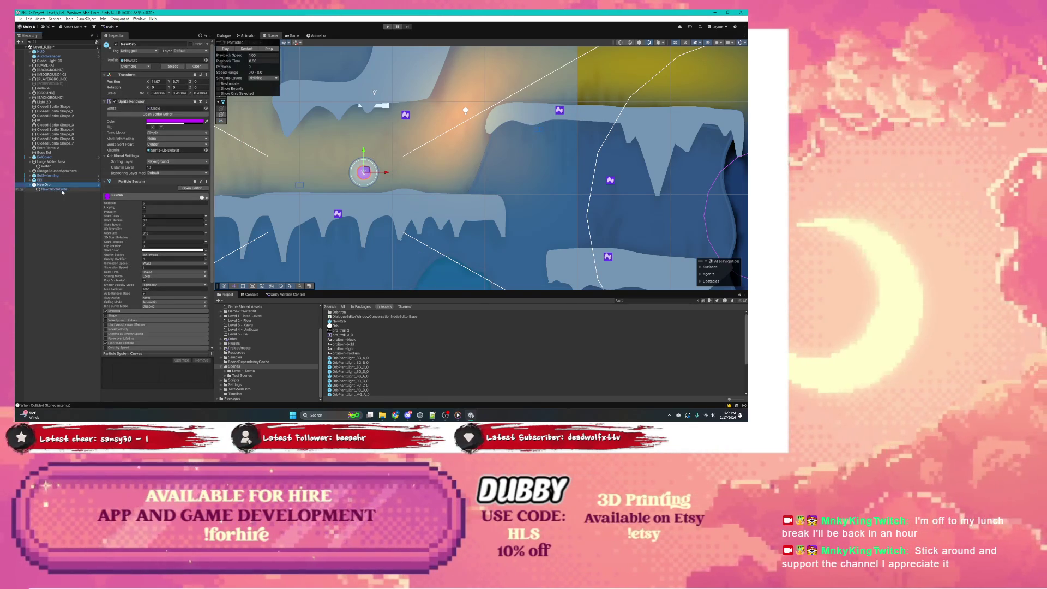
{"action": "left_click", "coordinate": [60, 189]}
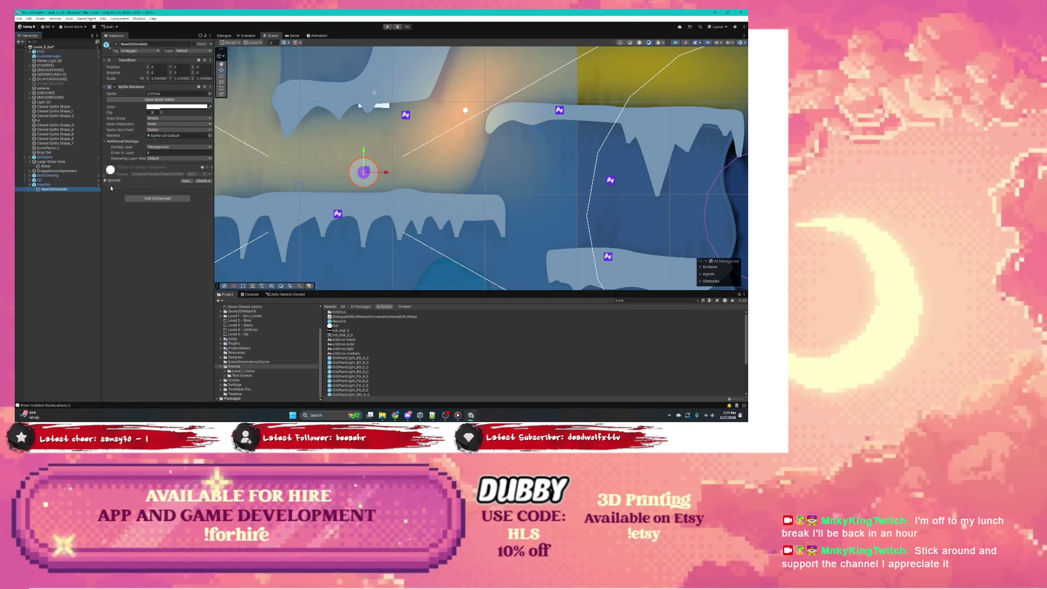
{"action": "left_click", "coordinate": [64, 185]}
{"action": "left_click", "coordinate": [72, 190]}
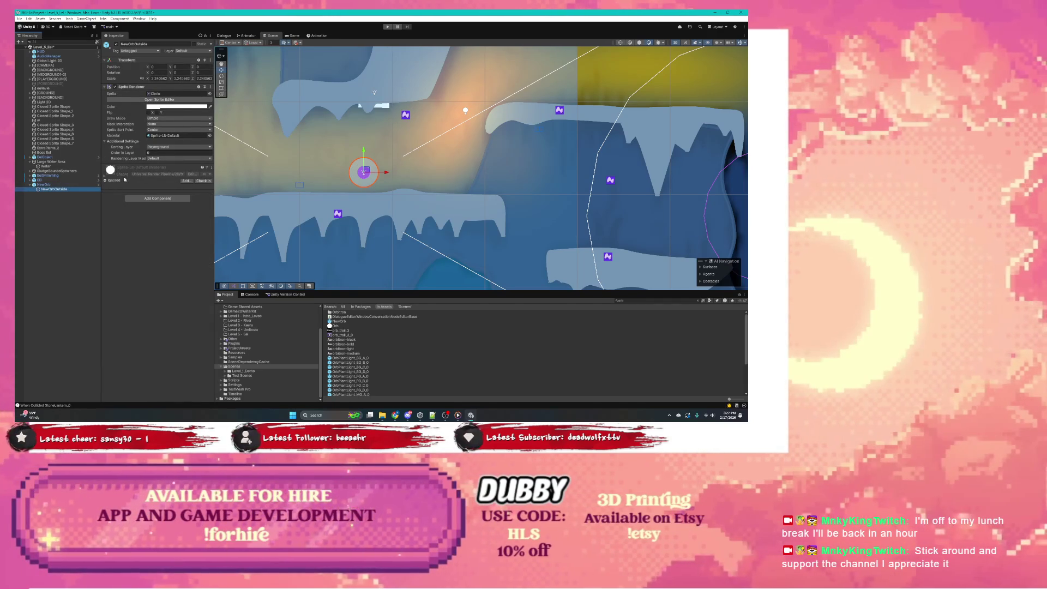
{"action": "scroll", "coordinate": [374, 140], "scroll_direction": "down", "scroll_amount": 2}
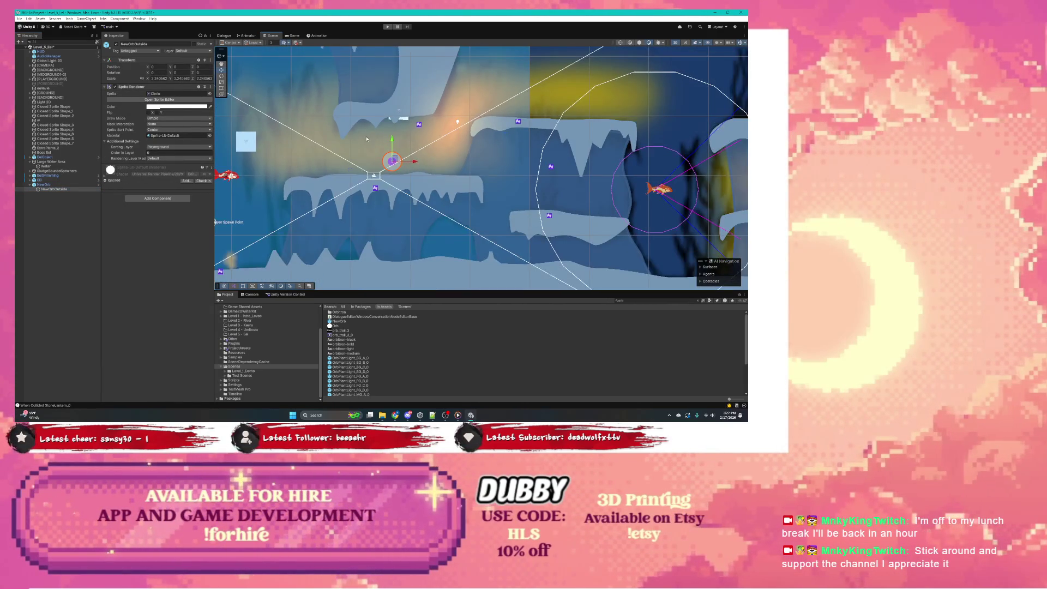
{"action": "left_click", "coordinate": [58, 185]}
{"action": "left_click", "coordinate": [57, 189]}
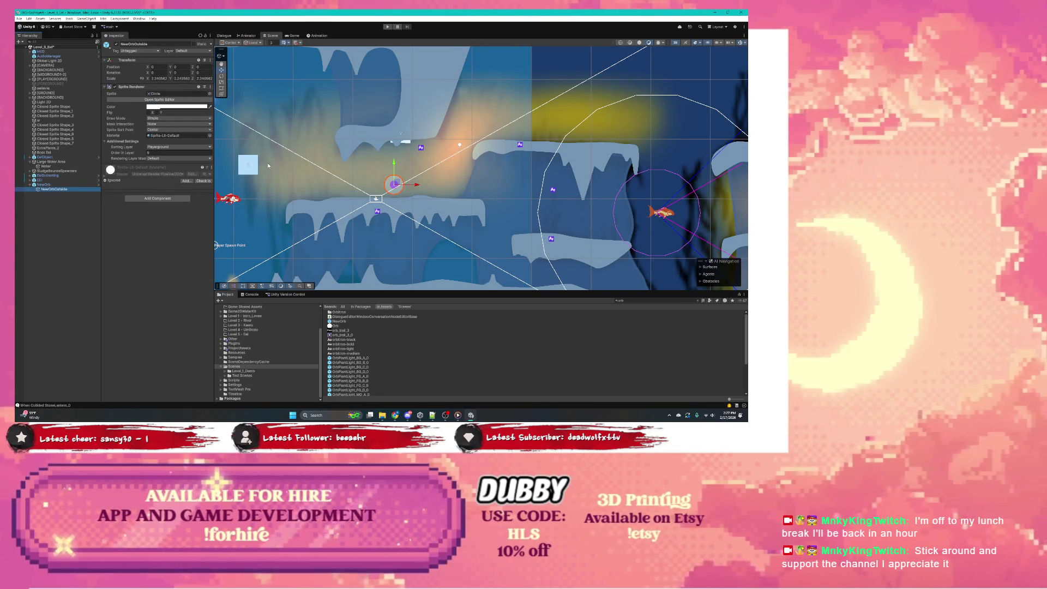
{"action": "left_click", "coordinate": [47, 185]}
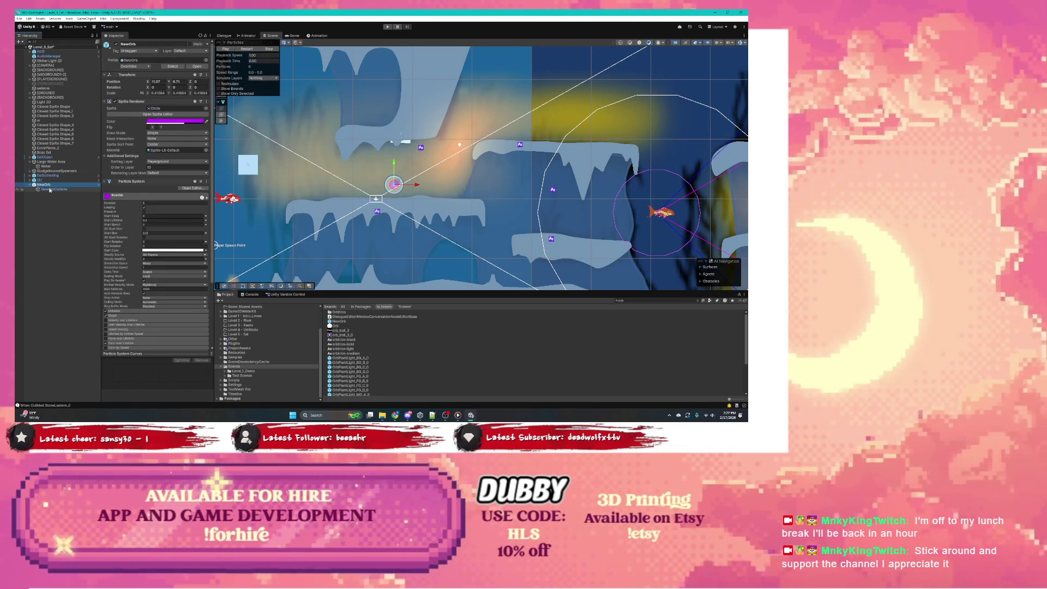
{"action": "left_click", "coordinate": [49, 189]}
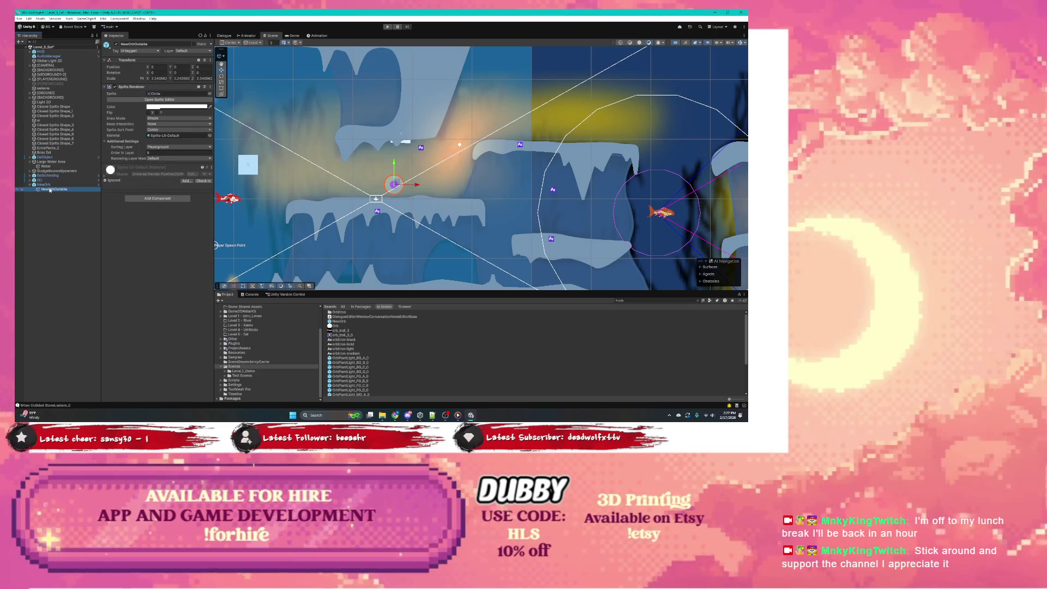
{"action": "left_click", "coordinate": [46, 185]}
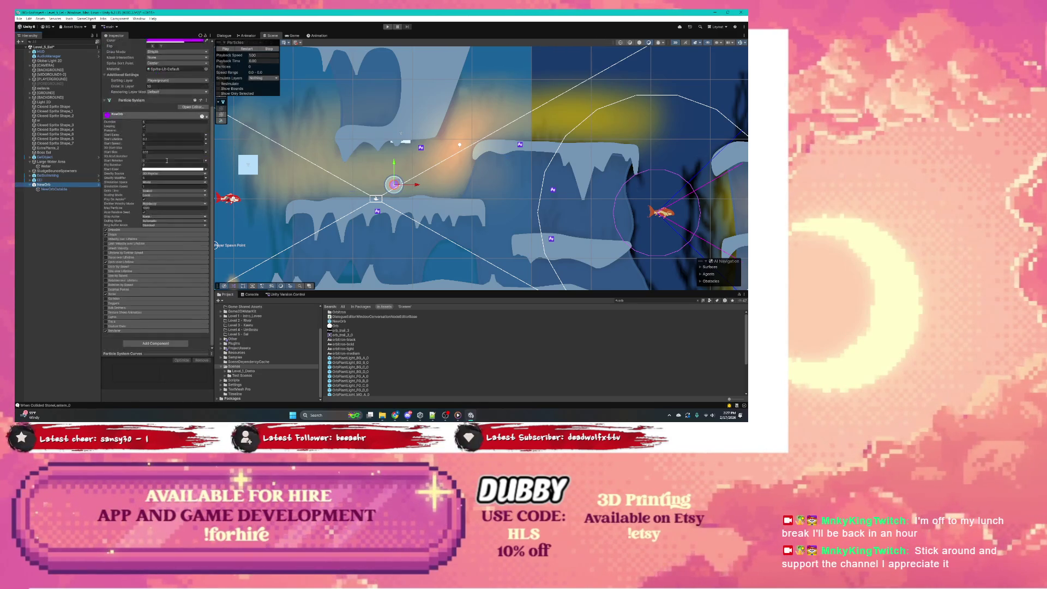
{"action": "left_click", "coordinate": [47, 189]}
{"action": "left_click", "coordinate": [47, 185]}
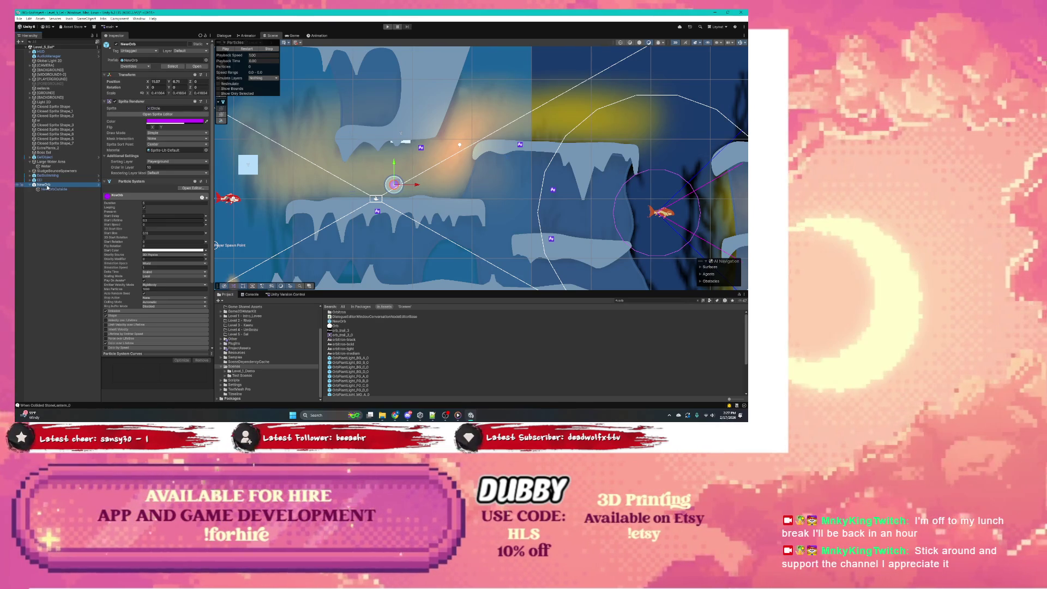
Delete NewOrb from the scene and remove the NewOrb prefab asset
{"action": "key", "text": "Delete"}
{"action": "left_click", "coordinate": [344, 322]}
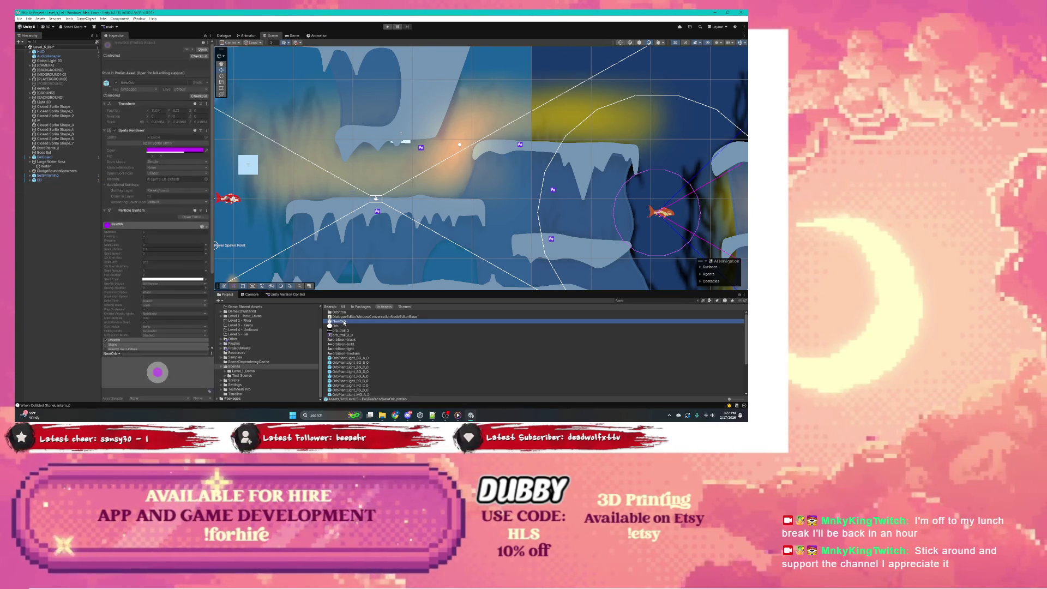
{"action": "key", "text": "Delete"}
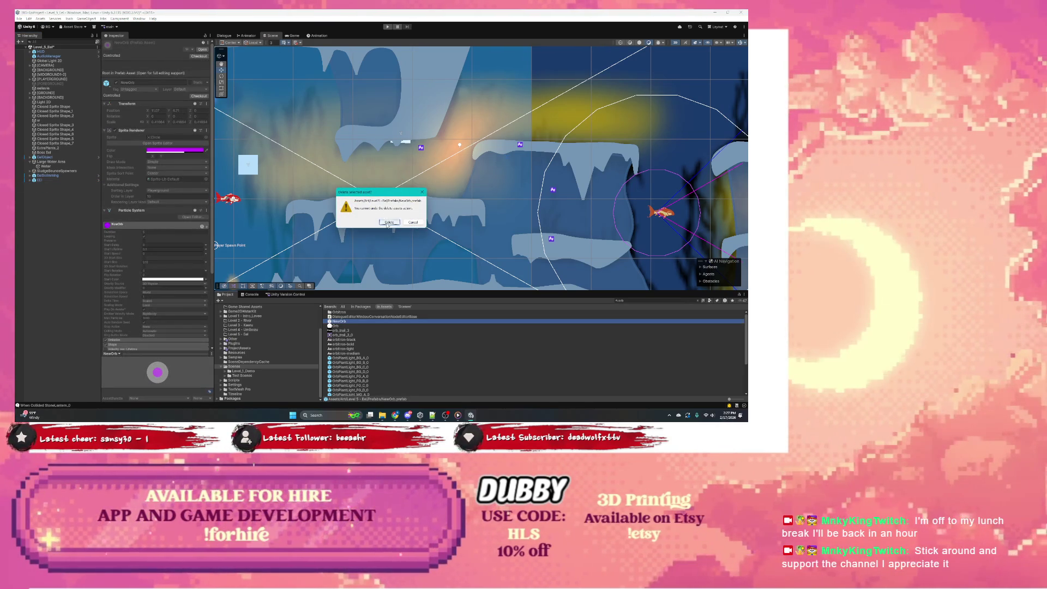
{"action": "left_click", "coordinate": [389, 222]}
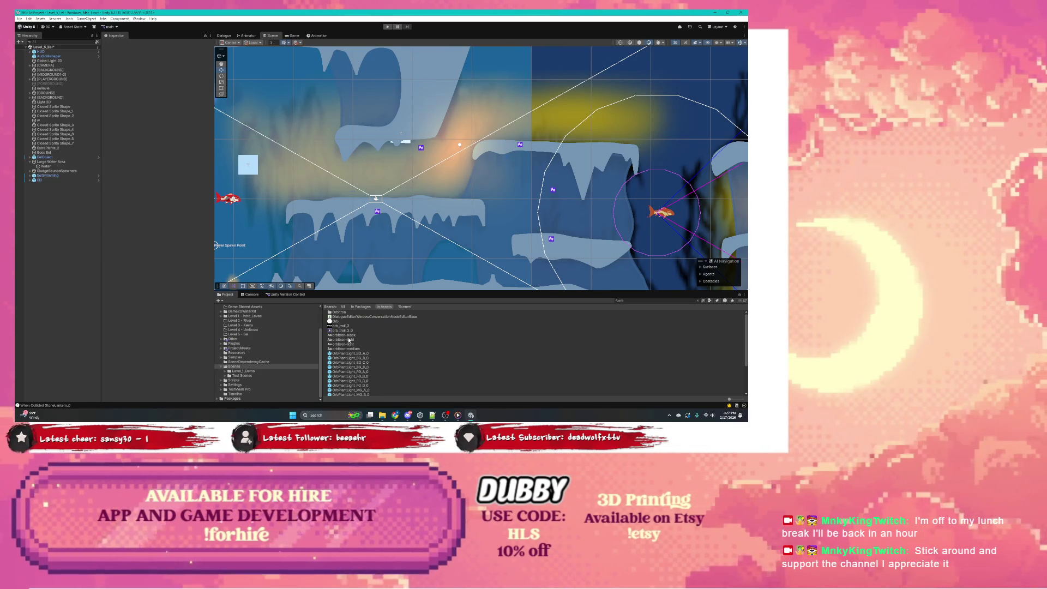
Check where the Orb texture is used in the scene, then delete the Orb image
{"action": "left_click", "coordinate": [337, 321]}
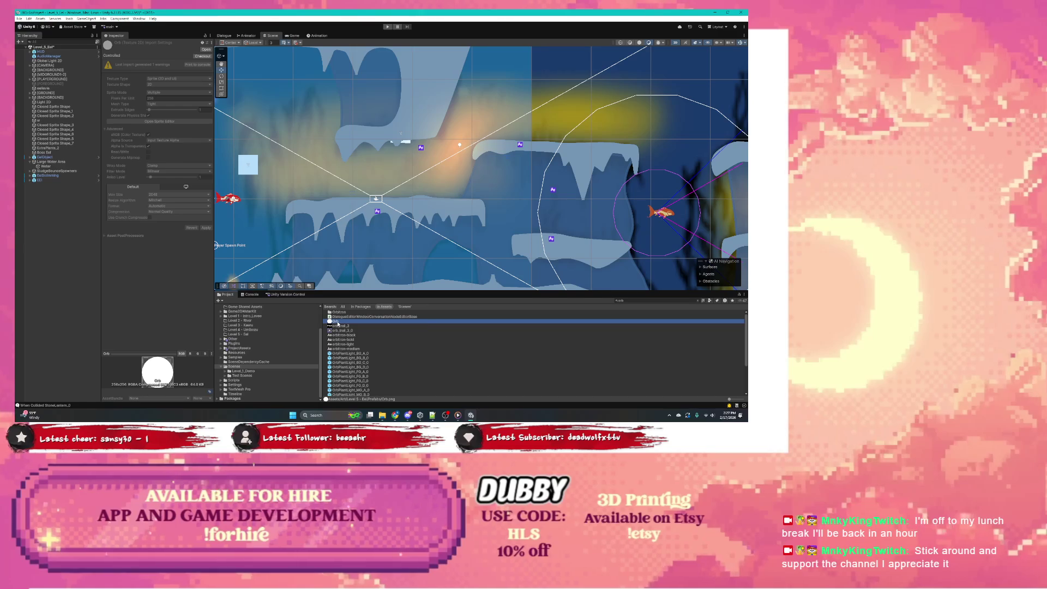
{"action": "right_click", "coordinate": [338, 323]}
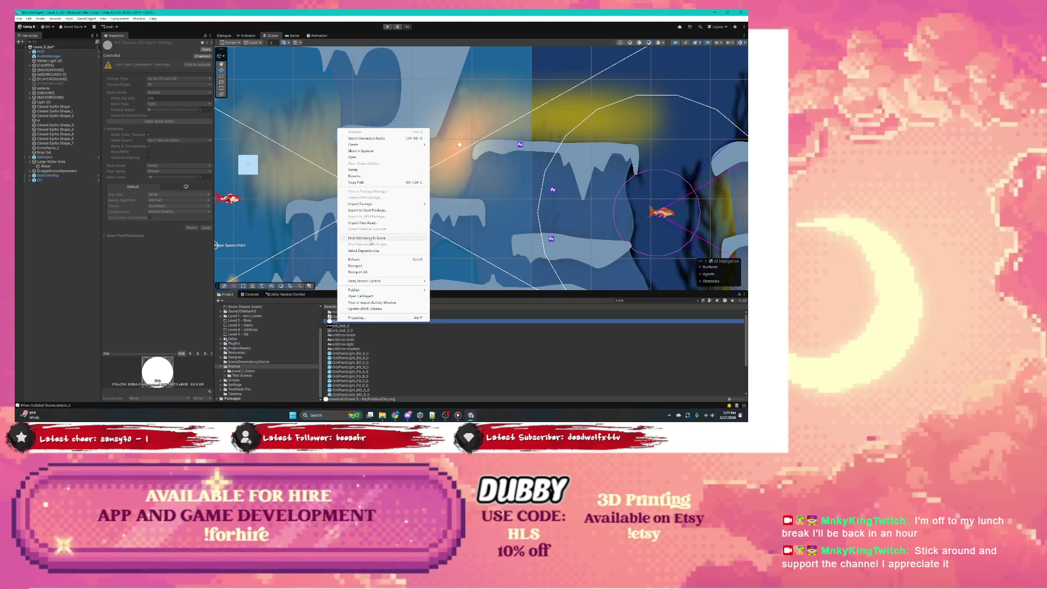
{"action": "left_click", "coordinate": [370, 238]}
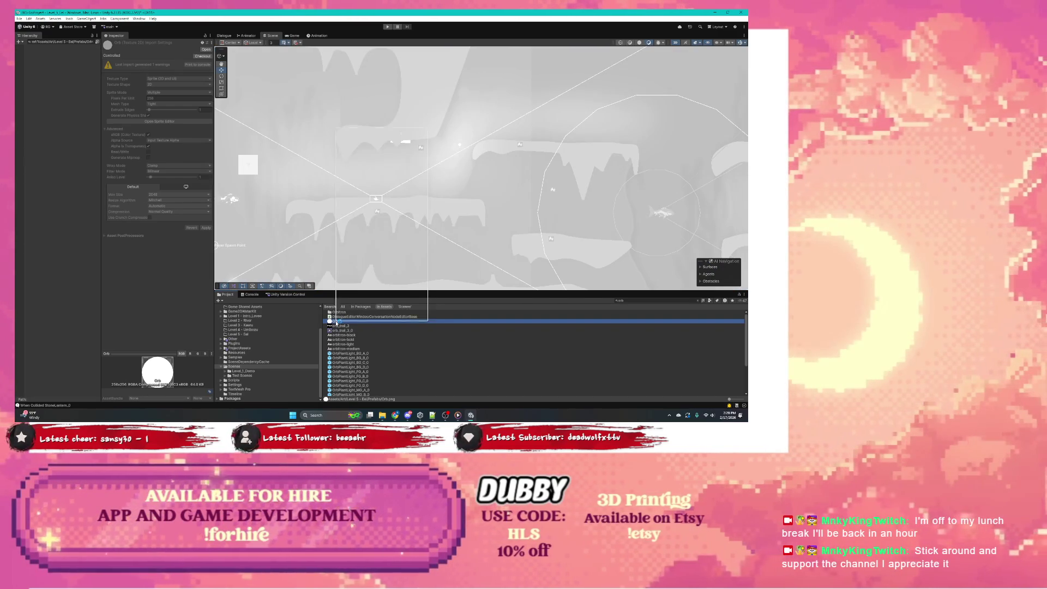
{"action": "right_click", "coordinate": [336, 322]}
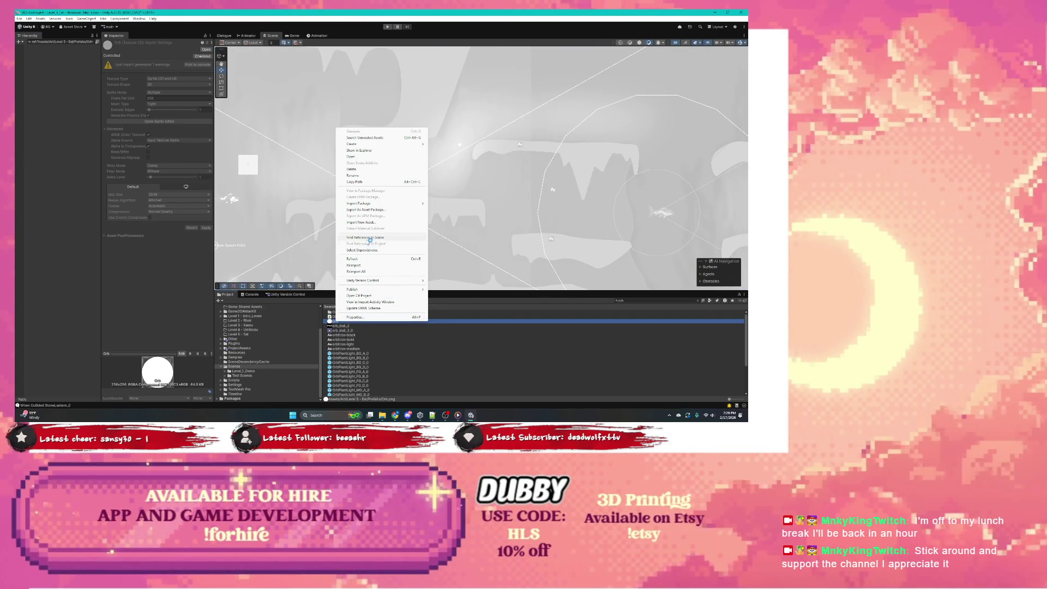
{"action": "left_click", "coordinate": [335, 330]}
{"action": "left_click", "coordinate": [336, 321]}
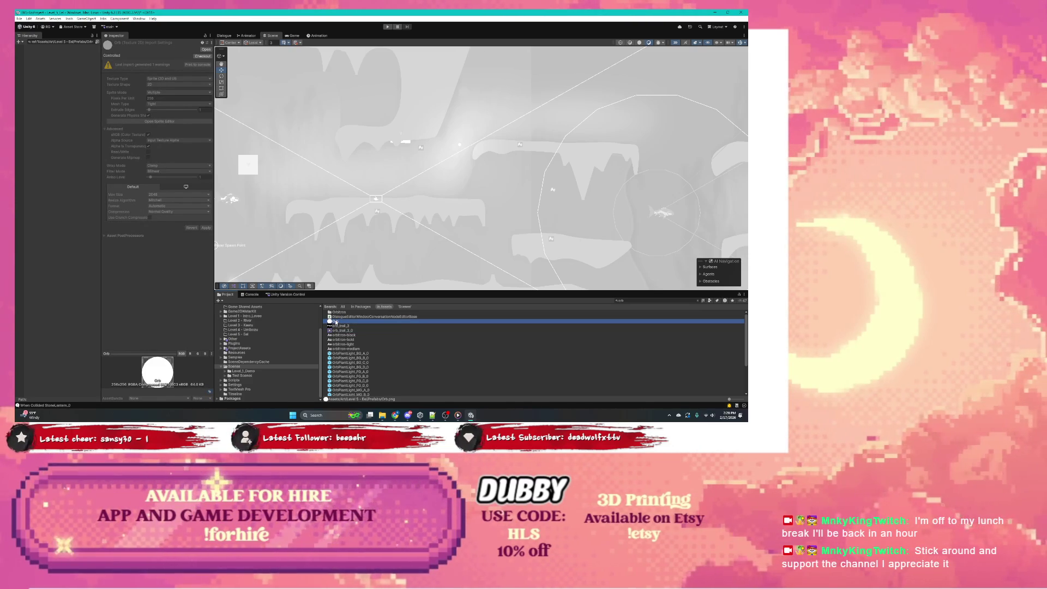
{"action": "key", "text": "Delete"}
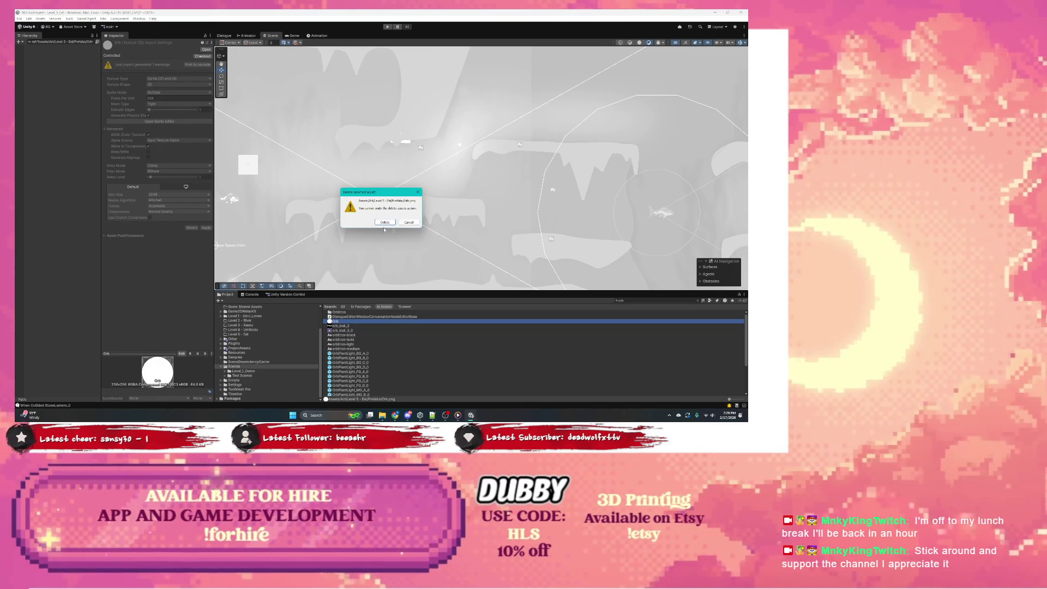
{"action": "key", "text": "Return"}
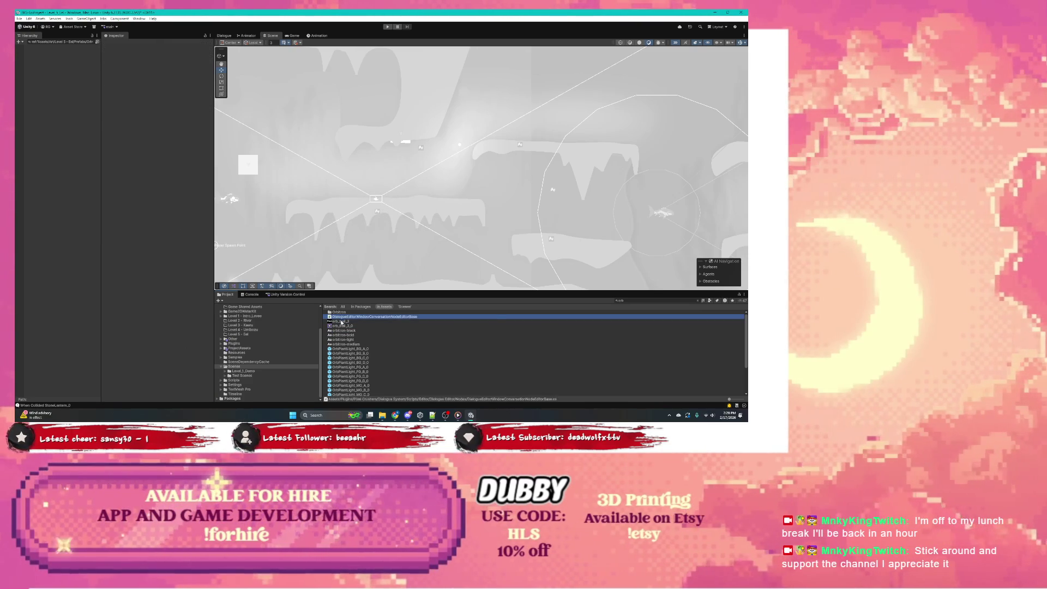
Inspect the orb_trail_3 texture and its orb_trail_3_0 sprite, then clear the Hierarchy search
{"action": "left_click", "coordinate": [342, 321]}
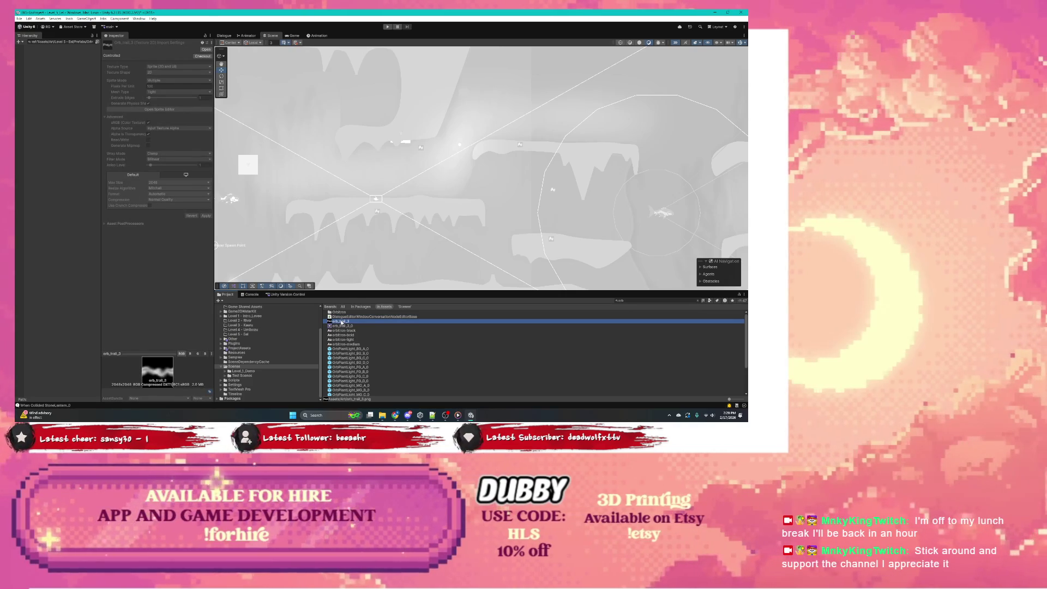
{"action": "left_click", "coordinate": [342, 326]}
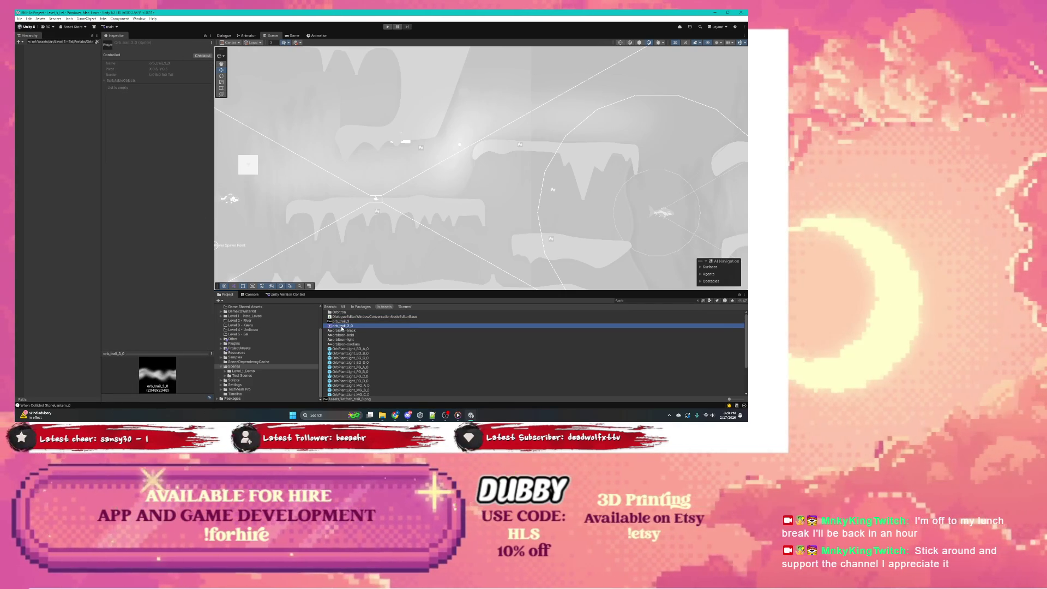
{"action": "left_click", "coordinate": [342, 323]}
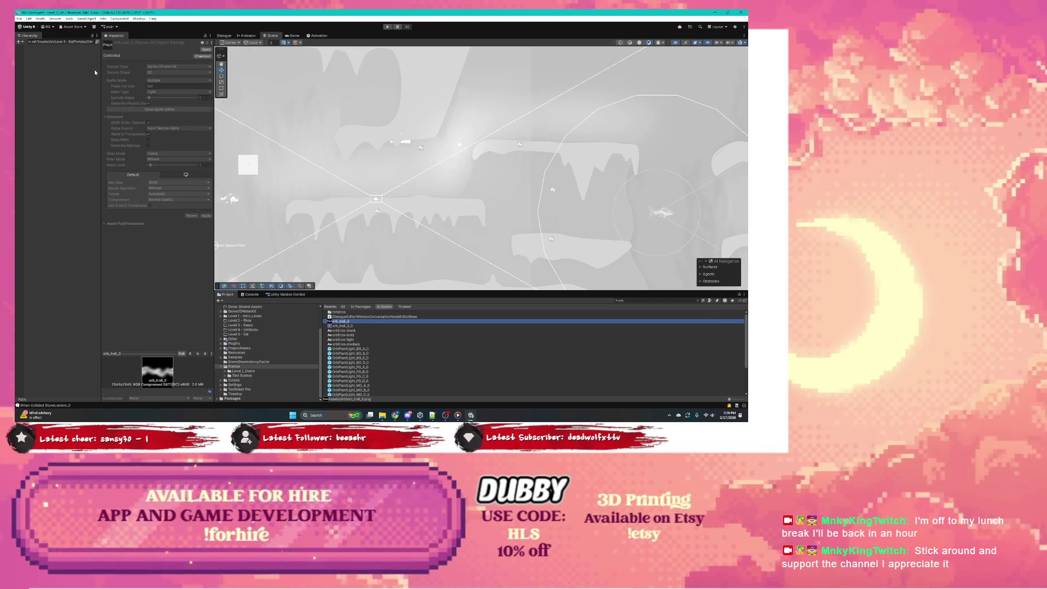
{"action": "left_click", "coordinate": [92, 43]}
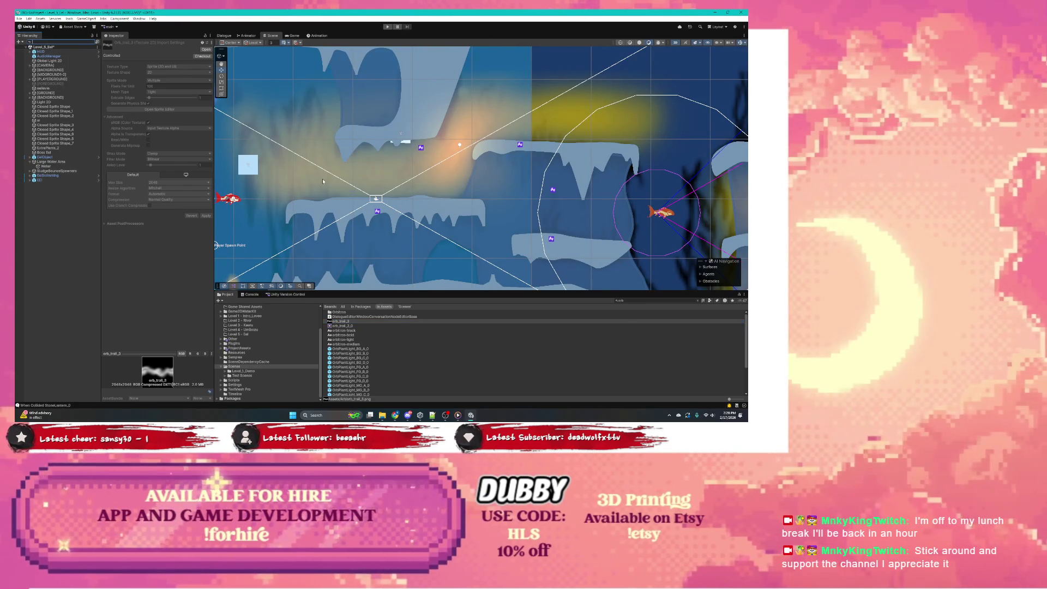
Expand EelSwimming, EelObject, Eel and BaseOfEel in the Hierarchy, then select DamageZone
{"action": "left_click", "coordinate": [44, 157]}
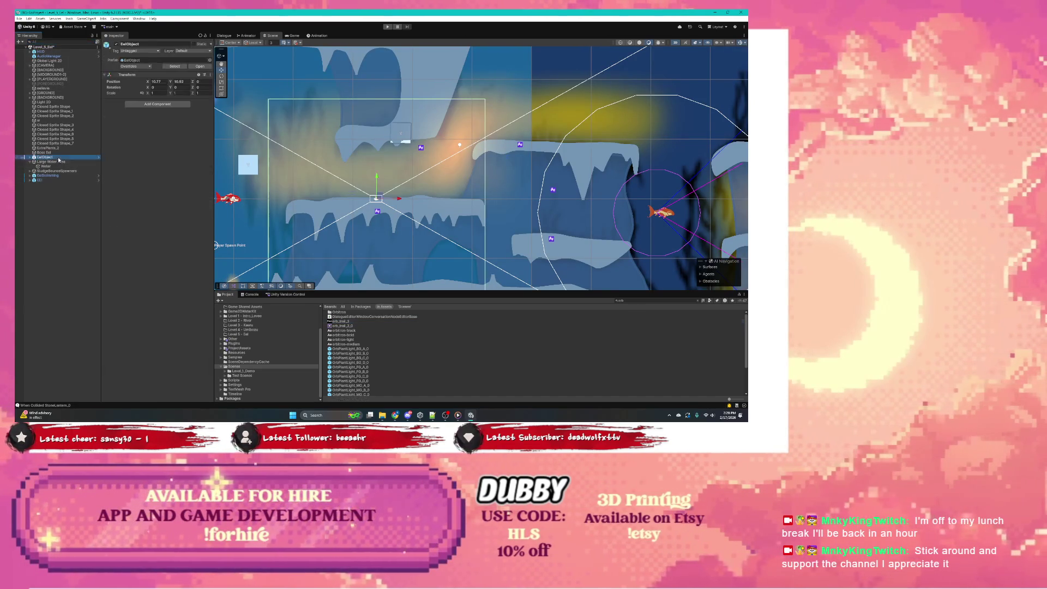
{"action": "left_click", "coordinate": [53, 176]}
{"action": "left_click", "coordinate": [30, 176]}
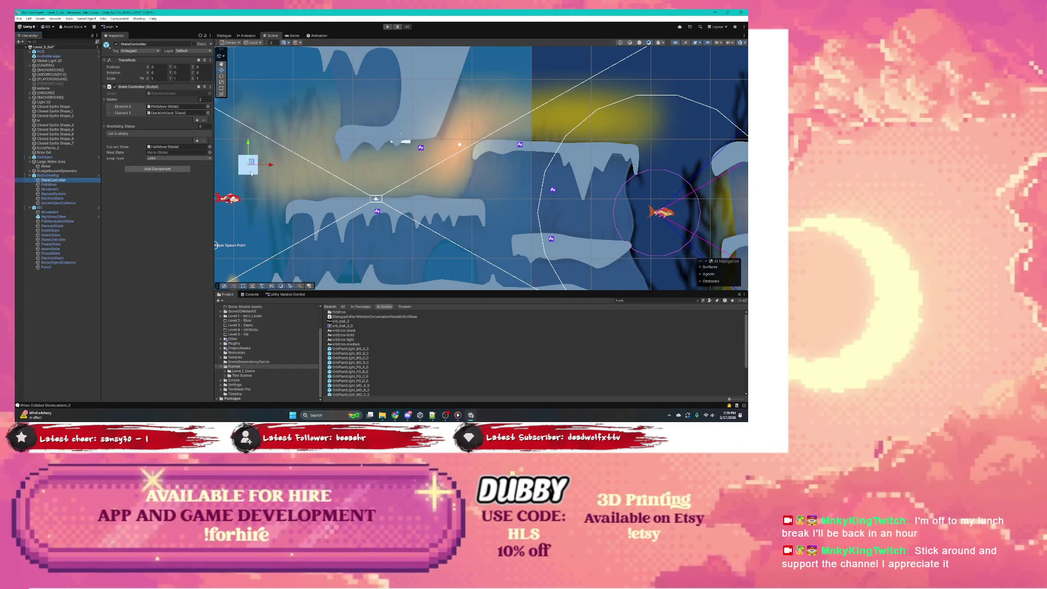
{"action": "left_click", "coordinate": [409, 143]}
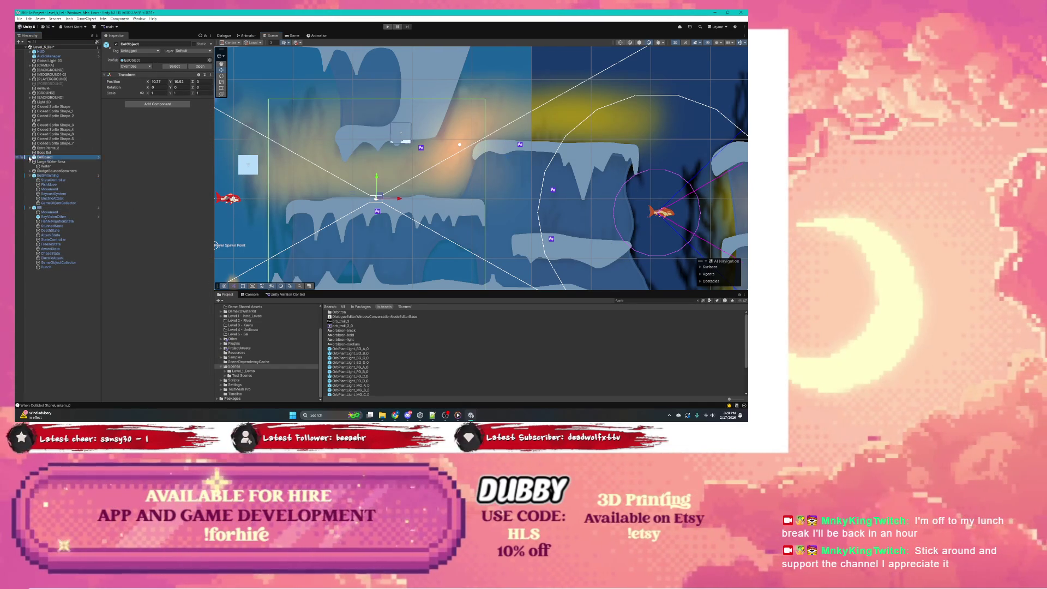
{"action": "left_click", "coordinate": [30, 157]}
{"action": "left_click", "coordinate": [44, 167]}
{"action": "left_click", "coordinate": [34, 166]}
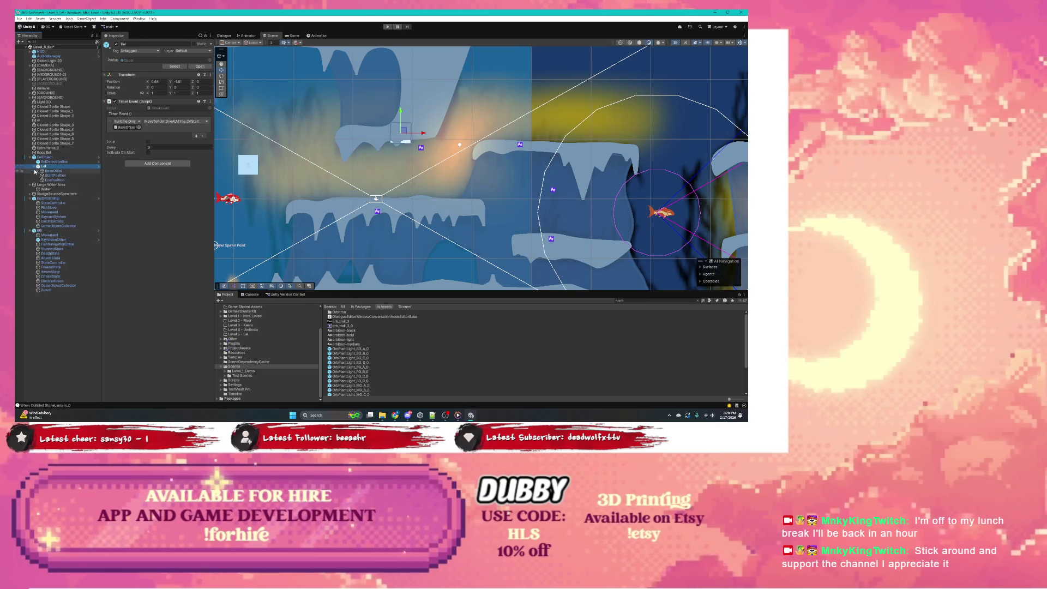
{"action": "left_click", "coordinate": [53, 176]}
{"action": "left_click", "coordinate": [53, 171]}
{"action": "left_click", "coordinate": [38, 171]}
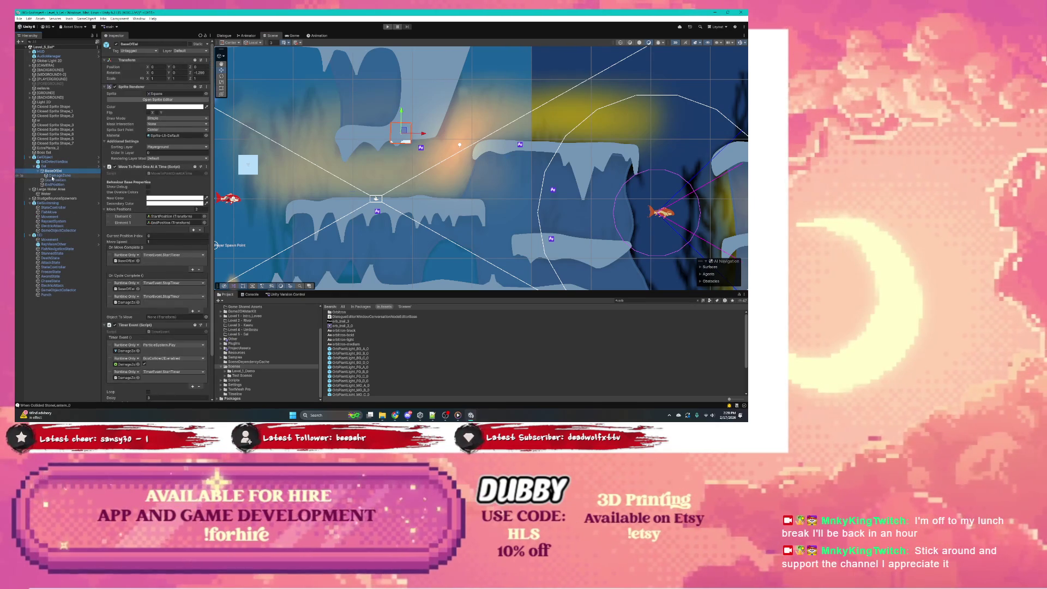
{"action": "left_click", "coordinate": [47, 176]}
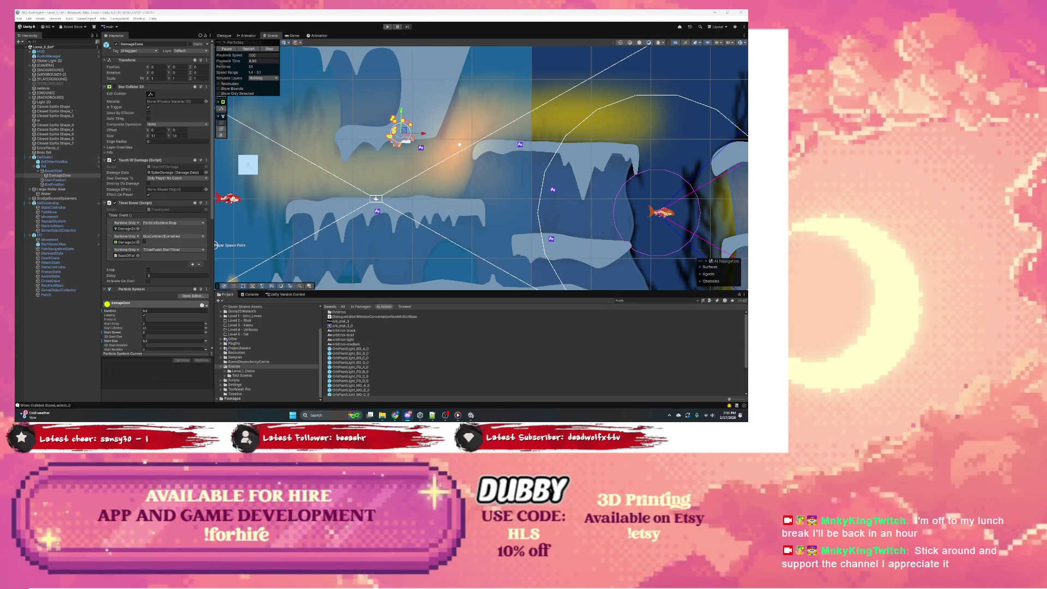
Switch away from the Unity Editor with Alt+Tab to reveal the desktop
{"action": "key", "text": "alt+Tab"}
{"action": "key", "text": "alt+Tab"}
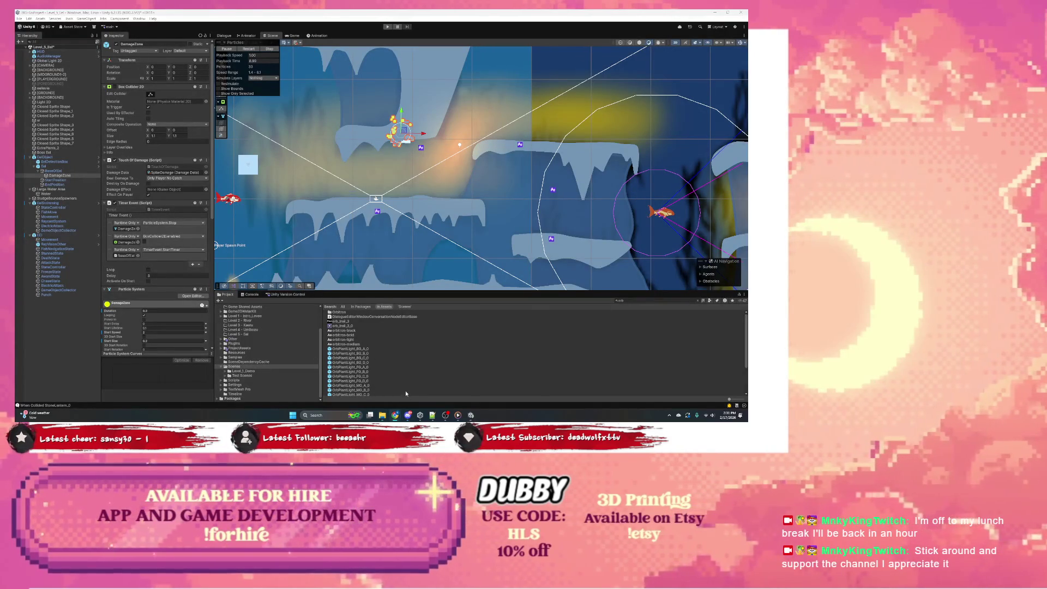
Bring Chrome to the front and show the Jira task board
{"action": "mouse_move", "coordinate": [398, 417]}
{"action": "left_click", "coordinate": [425, 404]}
{"action": "left_click", "coordinate": [376, 14]}
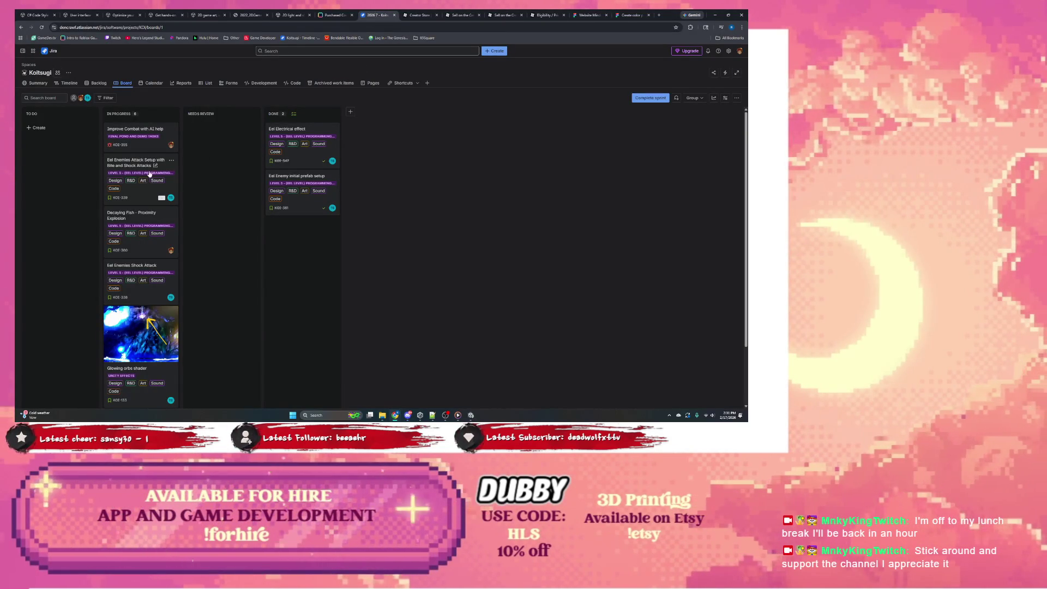
{"action": "scroll", "coordinate": [151, 175], "scroll_direction": "down", "scroll_amount": 3}
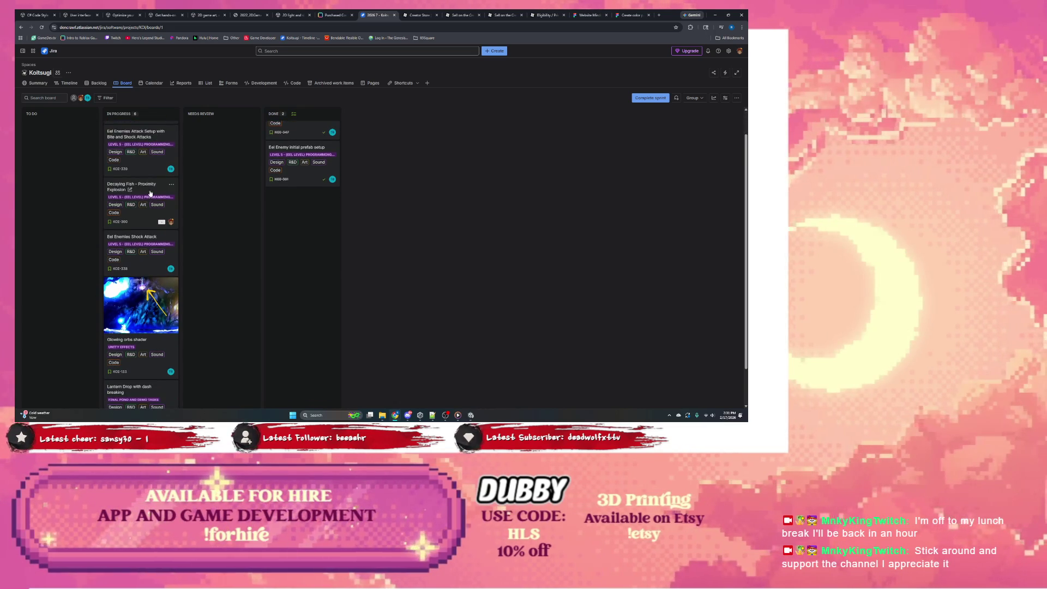
Move the Eel Enemies Shock Attack, Glowing orbs shader and Lantern Drop with dash breaking cards to Done
{"action": "left_click_drag", "start_coordinate": [148, 233], "coordinate": [287, 219]}
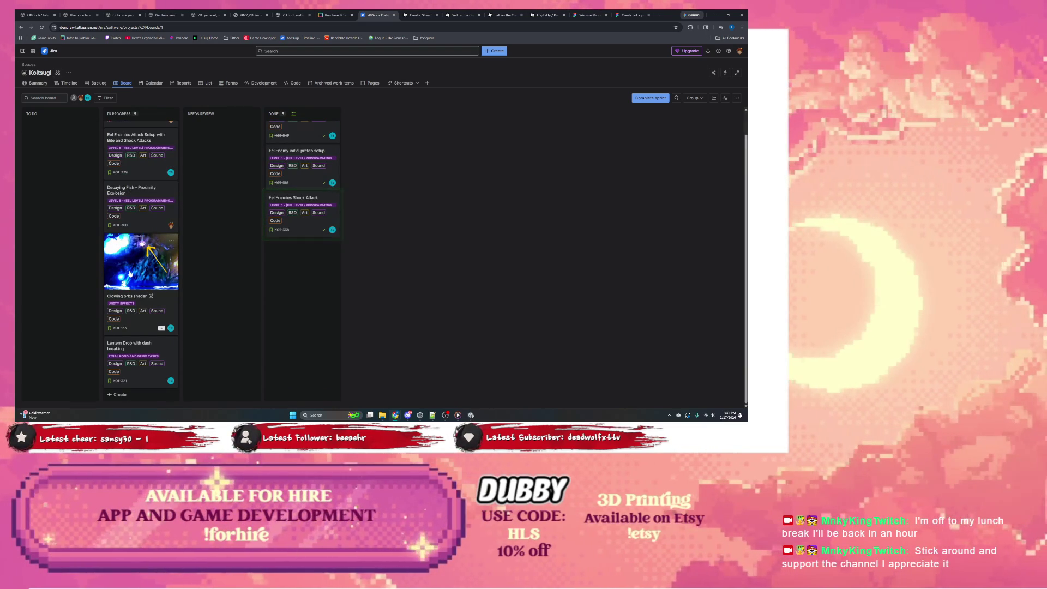
{"action": "mouse_move", "coordinate": [137, 303]}
{"action": "left_mouse_down"}
{"action": "mouse_move", "coordinate": [218, 218]}
{"action": "mouse_move", "coordinate": [303, 294]}
{"action": "left_mouse_up"}
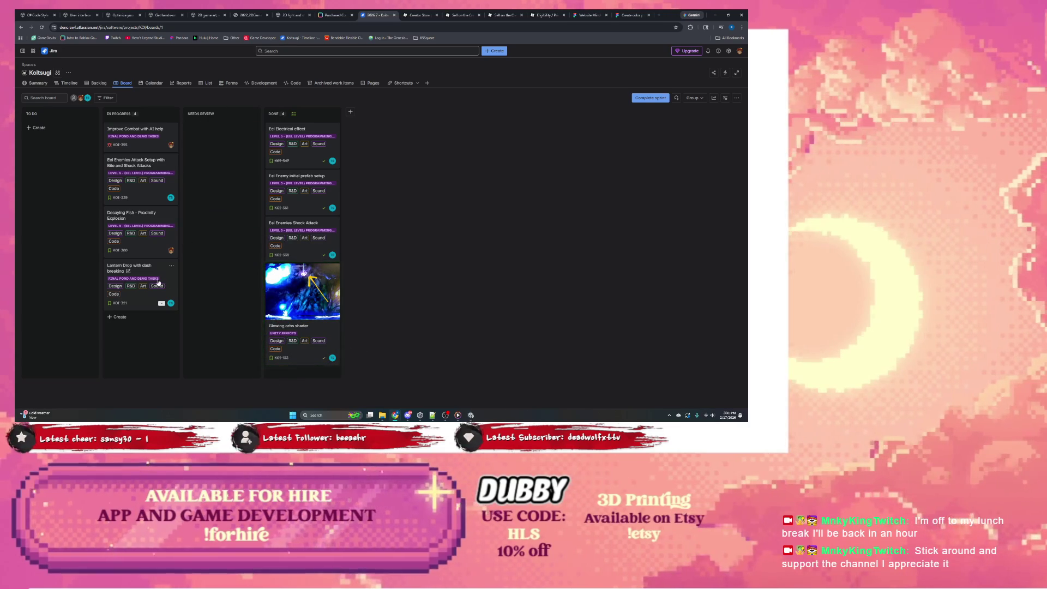
{"action": "left_click_drag", "start_coordinate": [154, 276], "coordinate": [303, 278]}
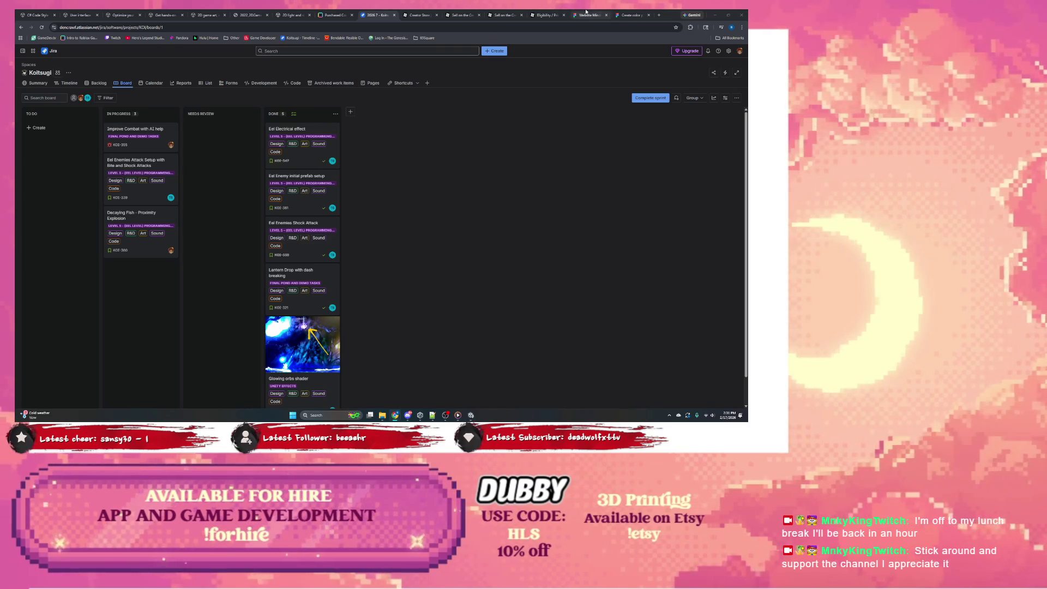
{"action": "left_click", "coordinate": [622, 11]}
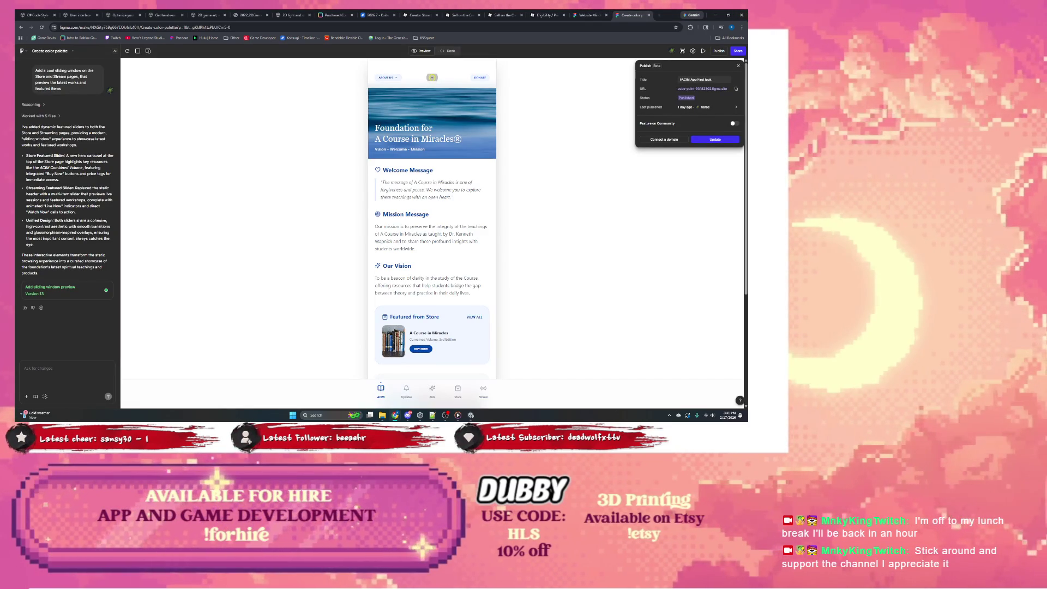
Switch to the Website Mindmaps FigJam board and look over its Mobile App mind map
{"action": "left_click", "coordinate": [588, 15]}
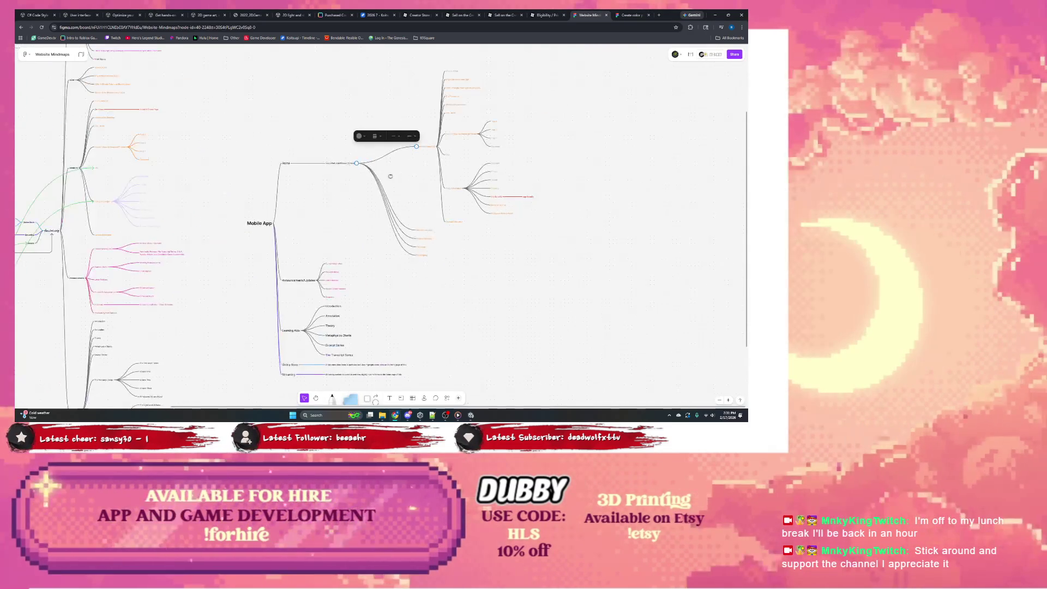
{"action": "scroll", "coordinate": [355, 163], "scroll_direction": "down", "scroll_amount": 1}
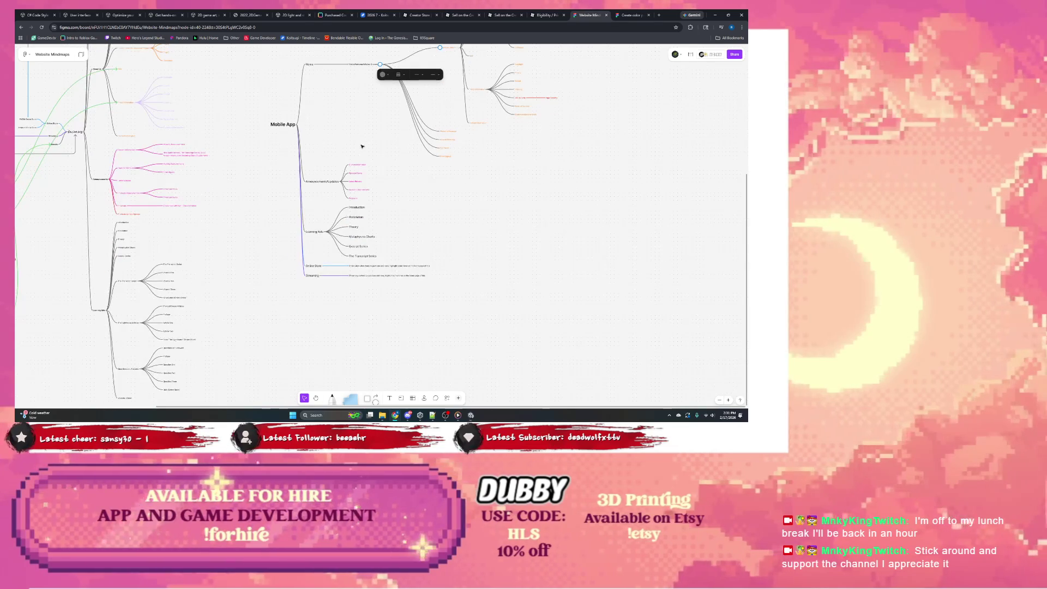
{"action": "scroll", "coordinate": [354, 223], "scroll_direction": "up", "scroll_amount": 1}
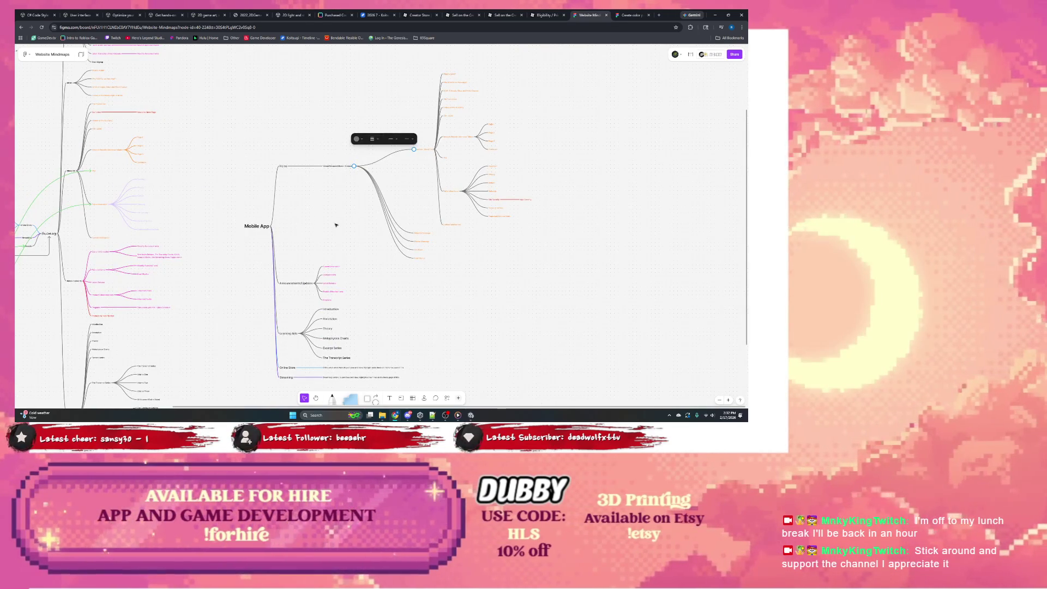
{"action": "scroll", "coordinate": [311, 223], "scroll_direction": "down", "scroll_amount": 1}
{"action": "scroll", "coordinate": [311, 224], "scroll_direction": "left", "scroll_amount": 1}
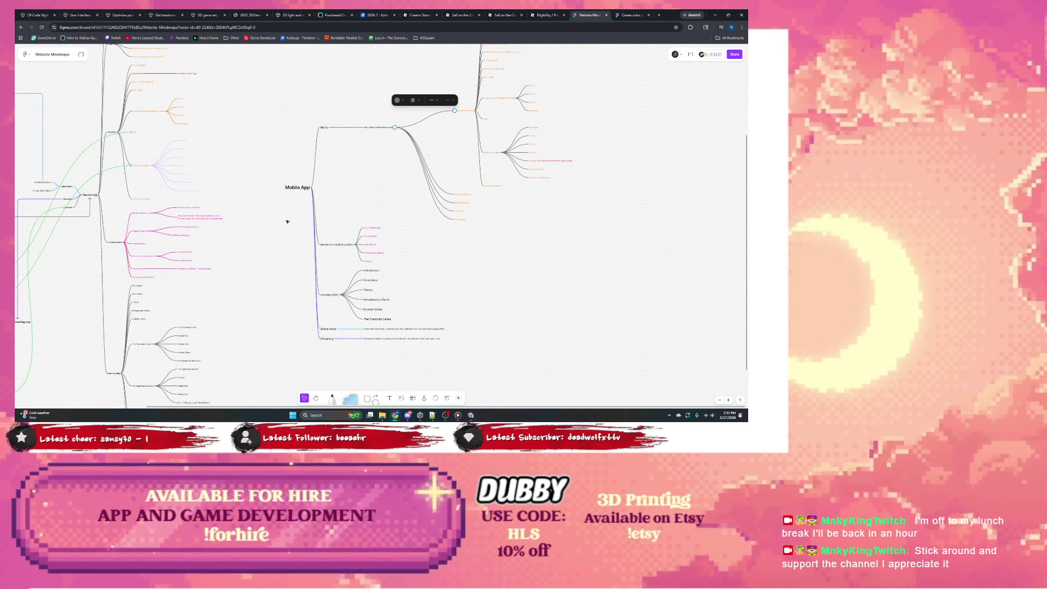